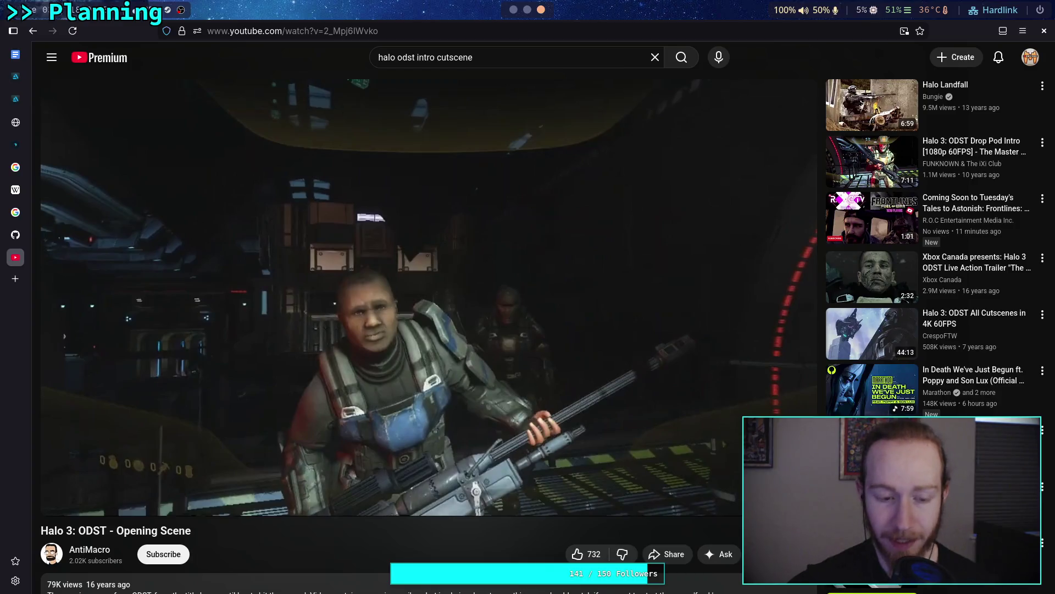
# Switch from the YouTube workspace to the Obsidian workspace showing the Arrival note
pyautogui.press('super+2')
pyautogui.press('super+1')
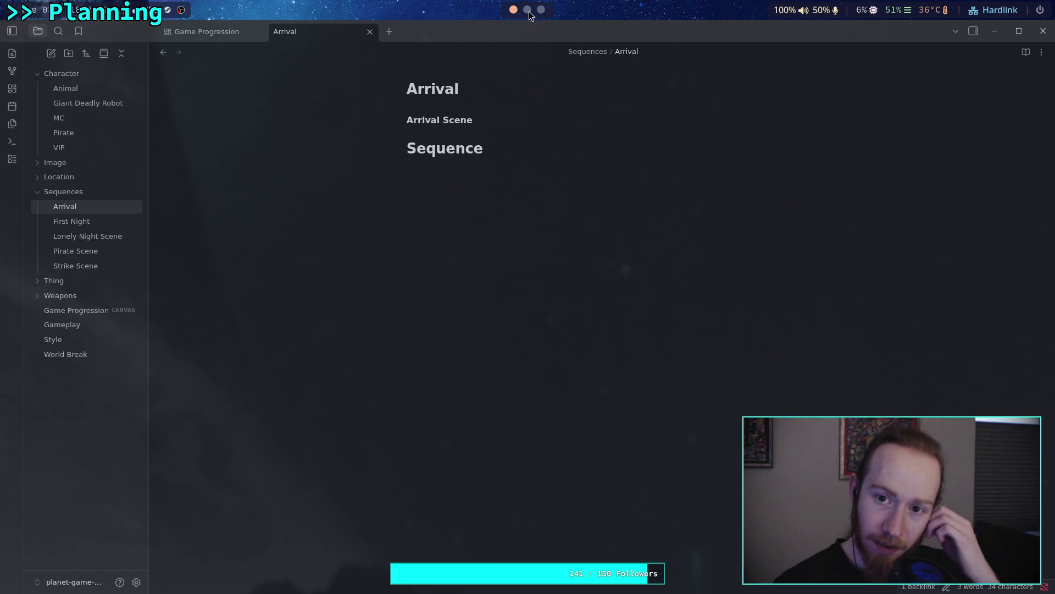
# Search YouTube for 'halo 4 ending cutscene' and open the Halo 4 Legendary Ending video
pyautogui.press('super+2')
pyautogui.press('super+3')
pyautogui.moveTo(474, 58); pyautogui.dragTo(395, 54)
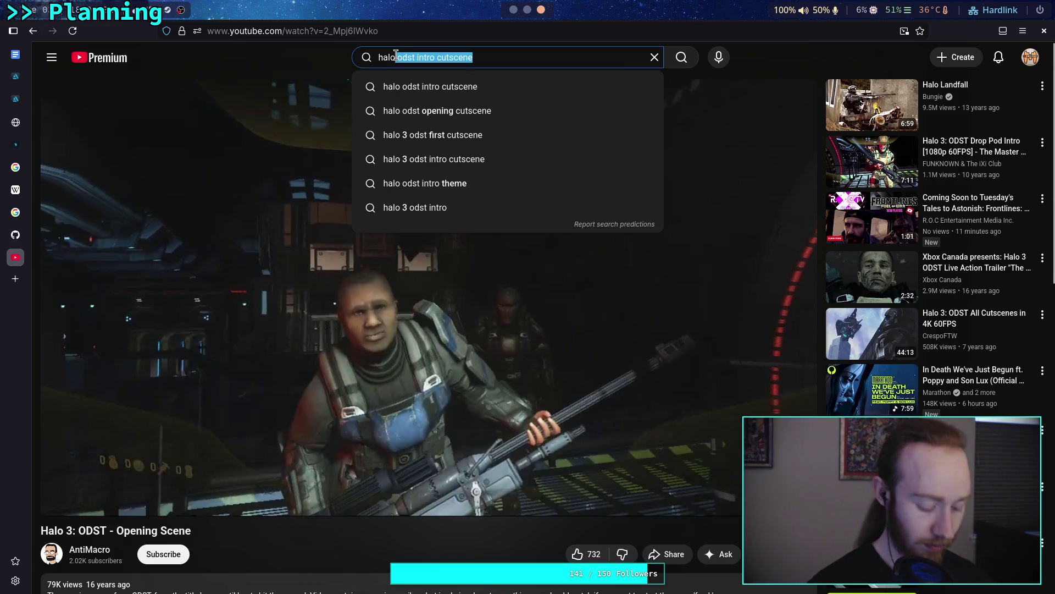
pyautogui.write('4 ending cutsc')
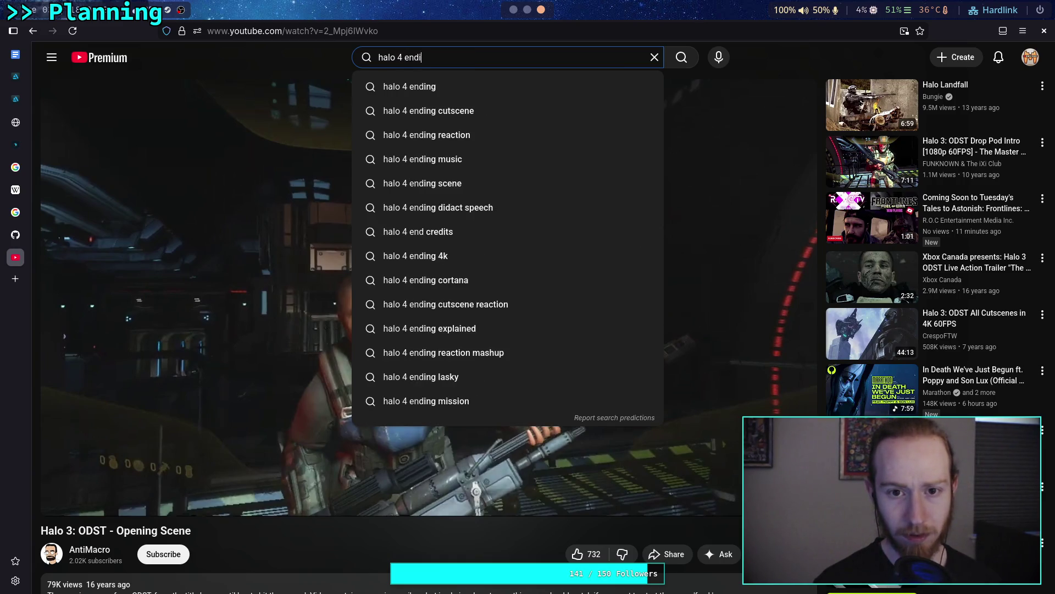
pyautogui.write('ene')
pyautogui.press('Return')
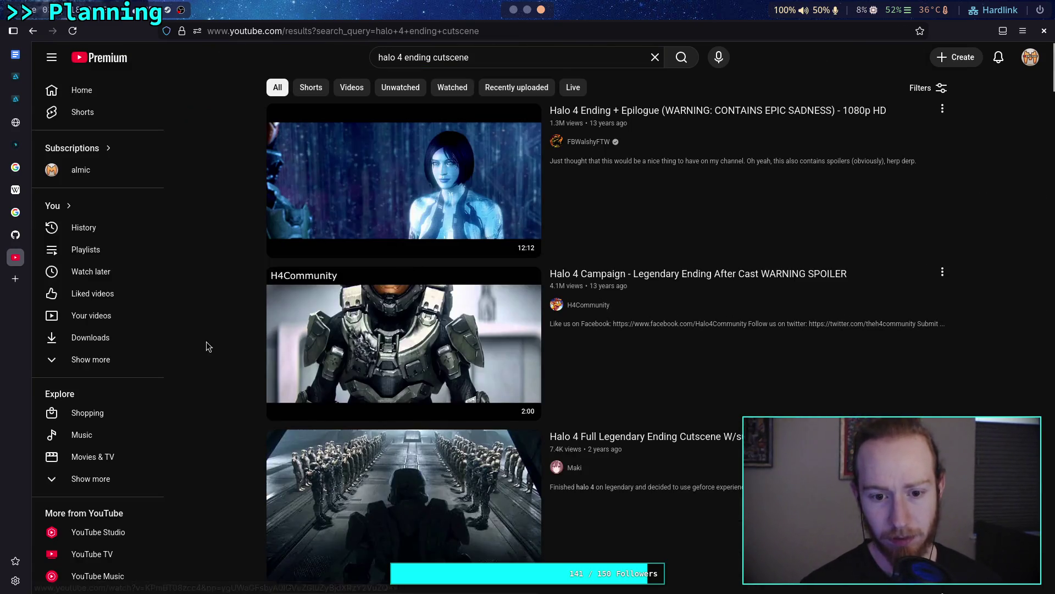
pyautogui.moveTo(479, 325)
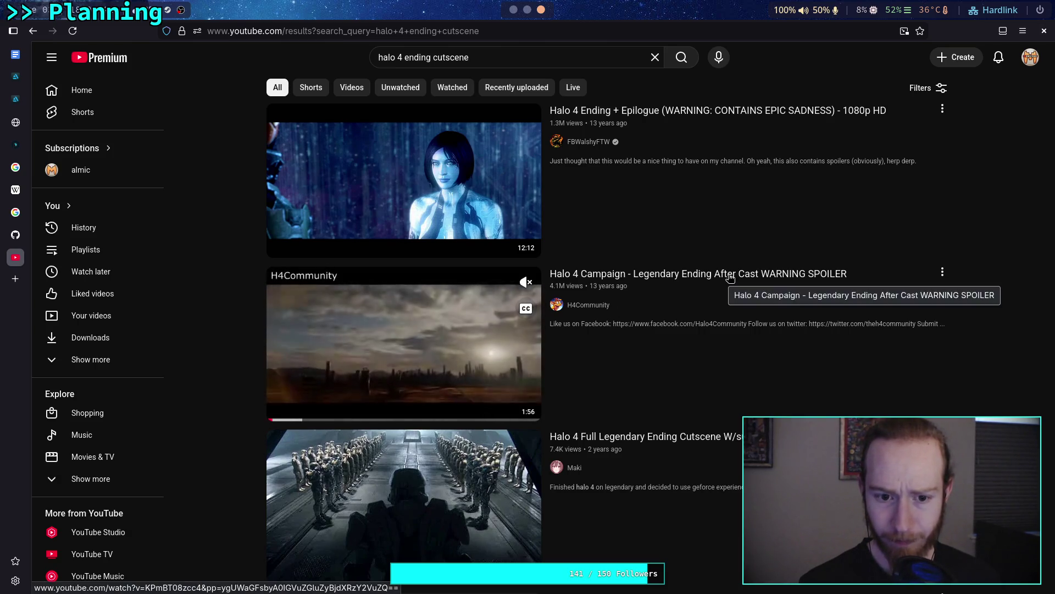
pyautogui.click(731, 278)
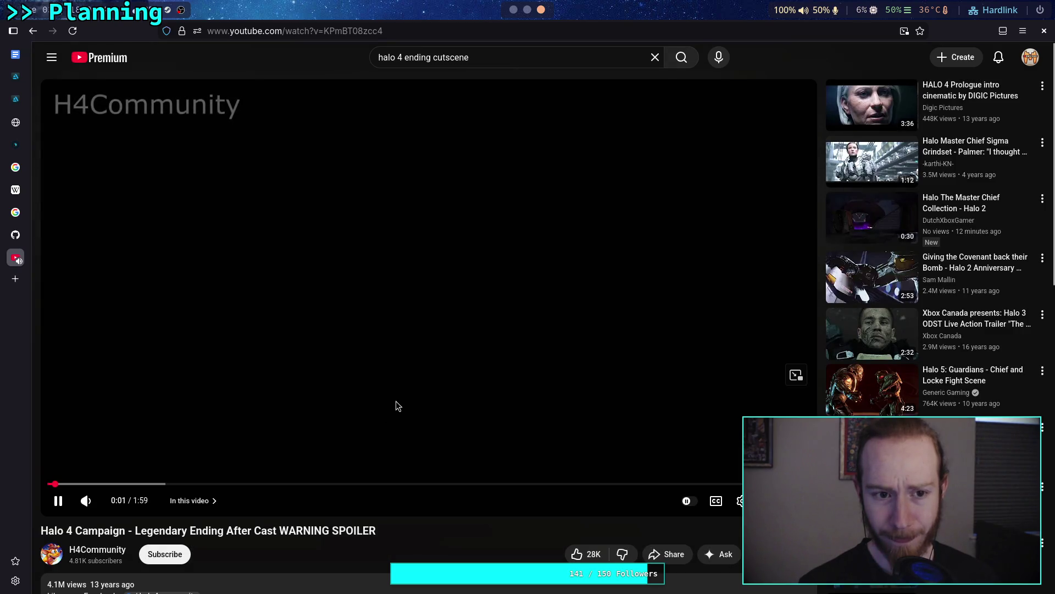
# Watch the Halo 4 ending video, checking its quality settings without changes and pausing briefly
pyautogui.click(409, 423)
pyautogui.click(740, 500)
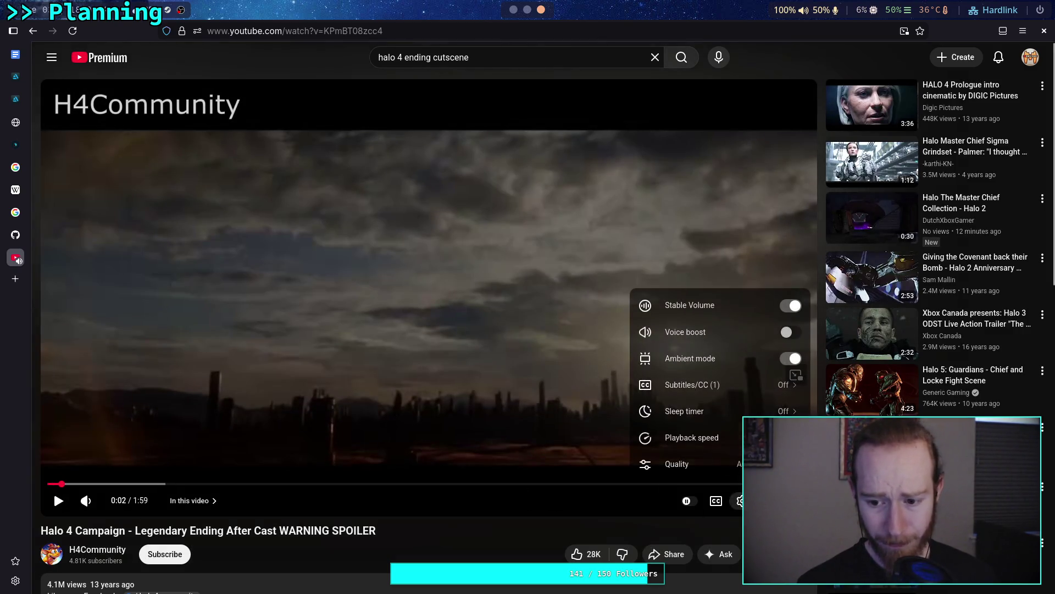
pyautogui.click(677, 464)
pyautogui.click(517, 364)
pyautogui.click(524, 384)
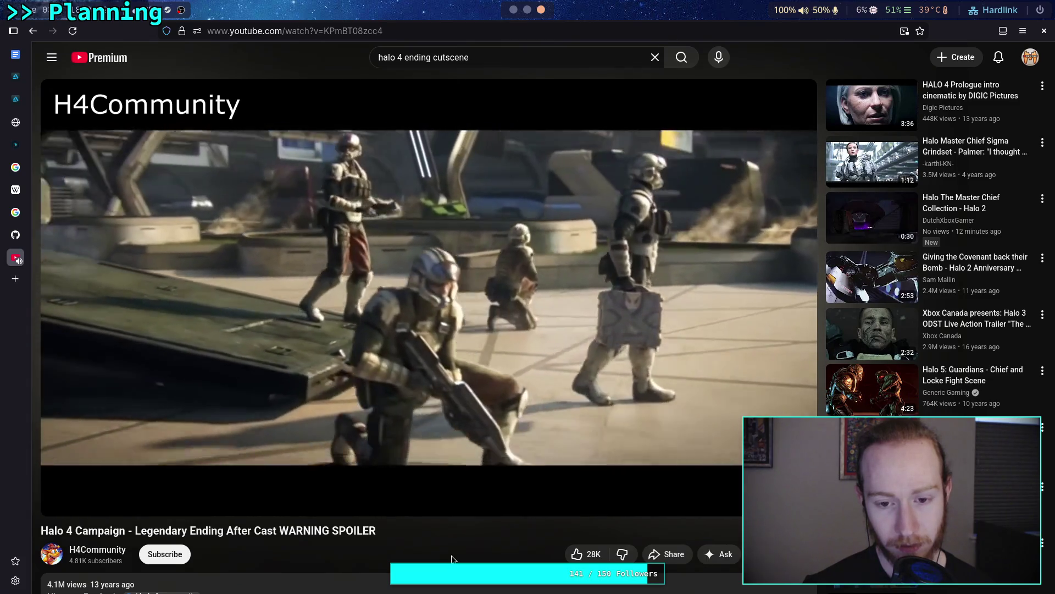
pyautogui.click(446, 369)
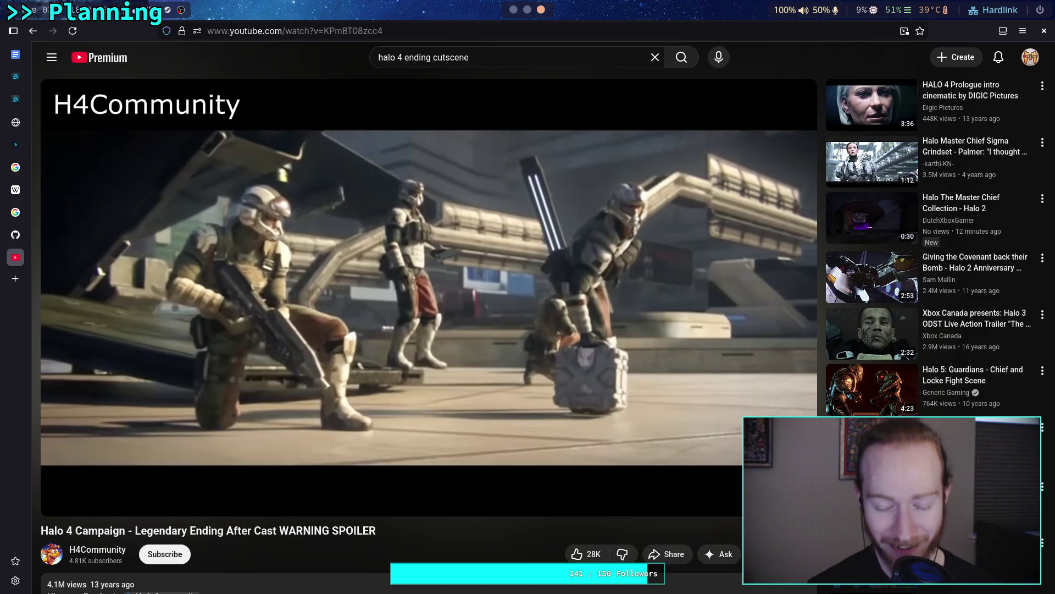
pyautogui.click(437, 372)
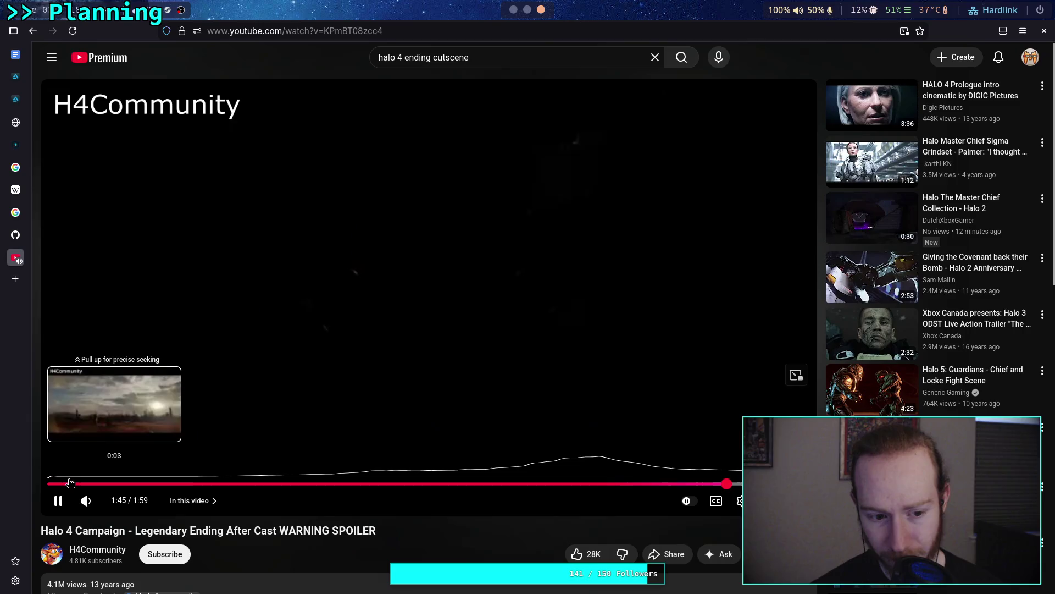
# Pause the Halo 4 ending at 1:47 and go back to the search results
pyautogui.click(123, 421)
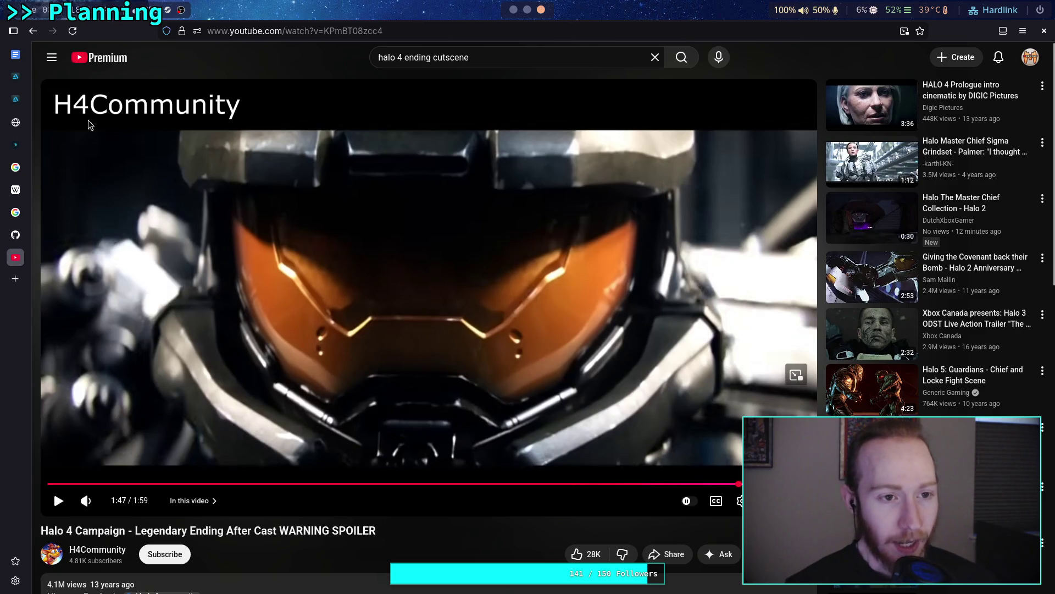
pyautogui.click(33, 31)
# Back in Obsidian, add a note titled 'Radio Guy' inside the Character folder
pyautogui.click(514, 10)
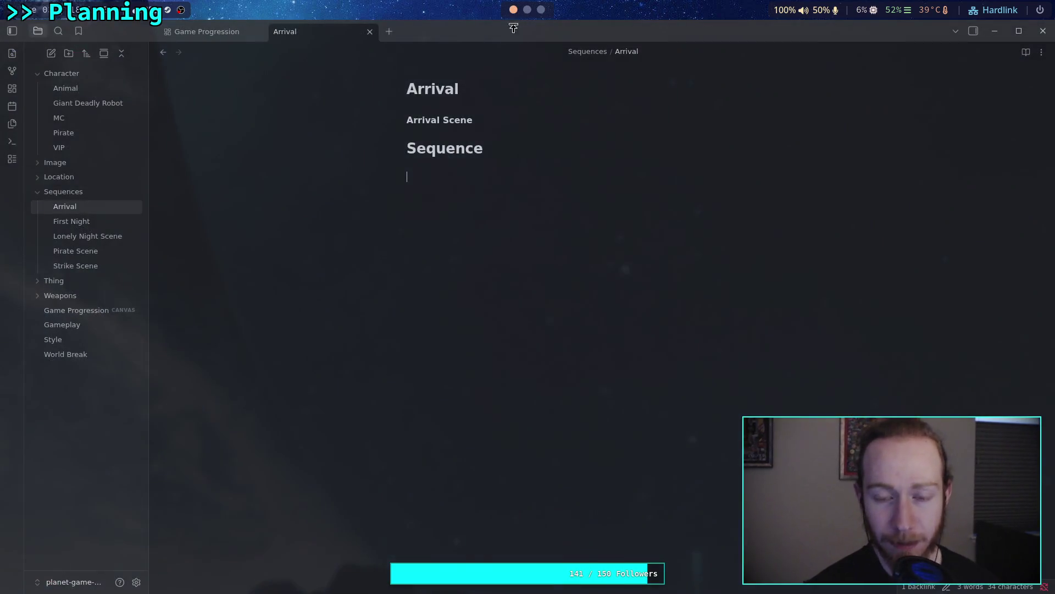
pyautogui.rightClick(115, 78)
pyautogui.click(132, 90)
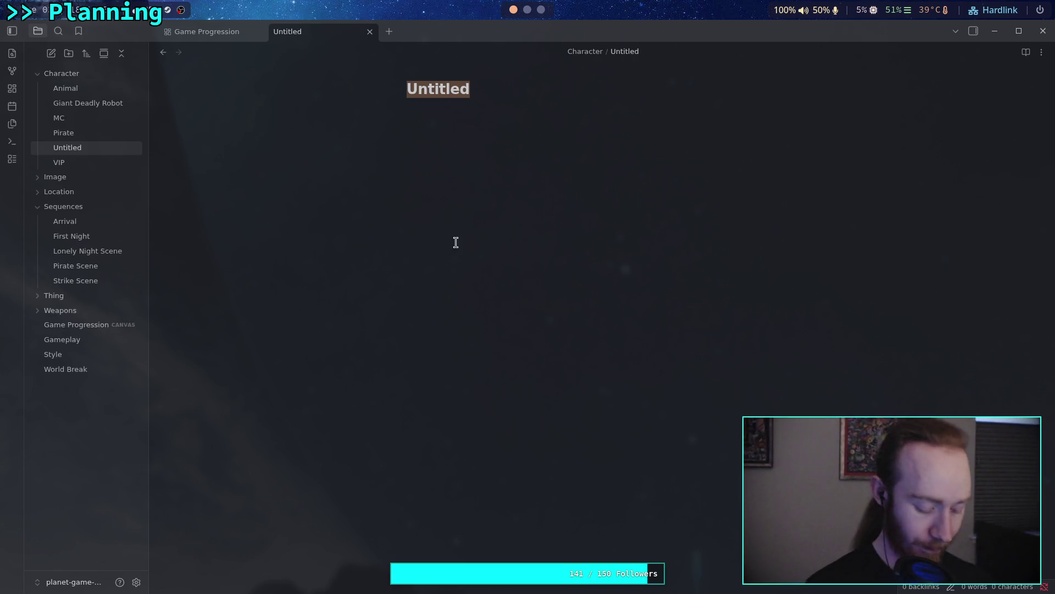
pyautogui.write('Radio ')
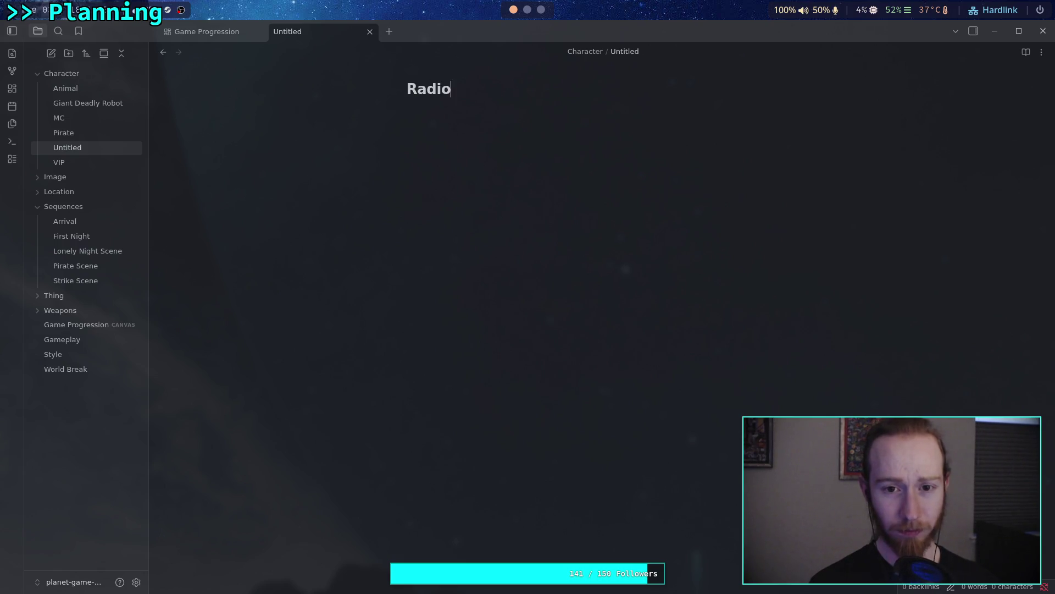
pyautogui.write('Guy')
pyautogui.press('Return')
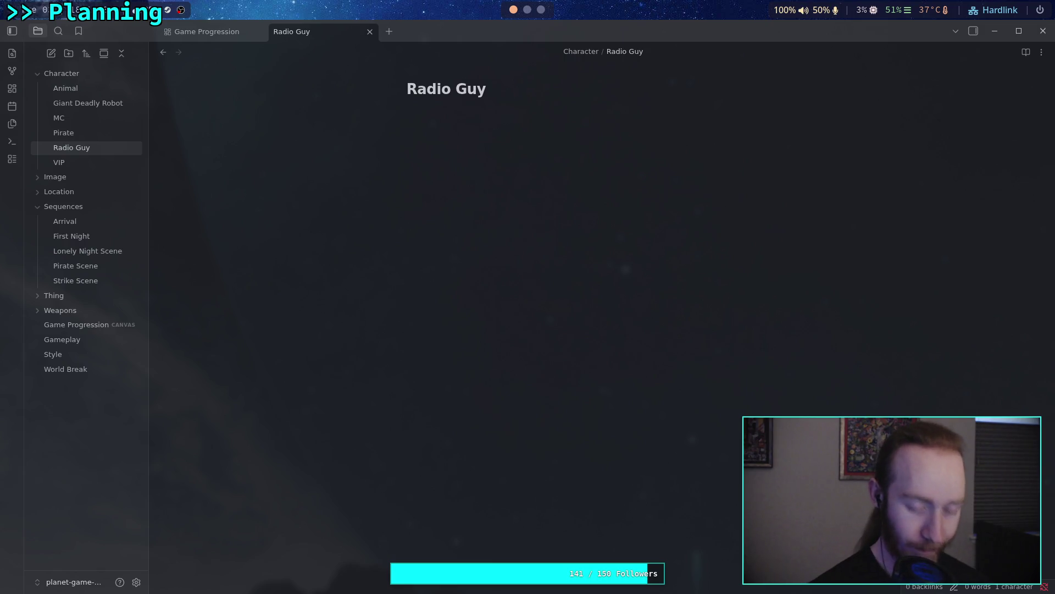
# Rename the note from 'Radio Guy' to 'Mission Leader'
pyautogui.moveTo(491, 92); pyautogui.dragTo(406, 90)
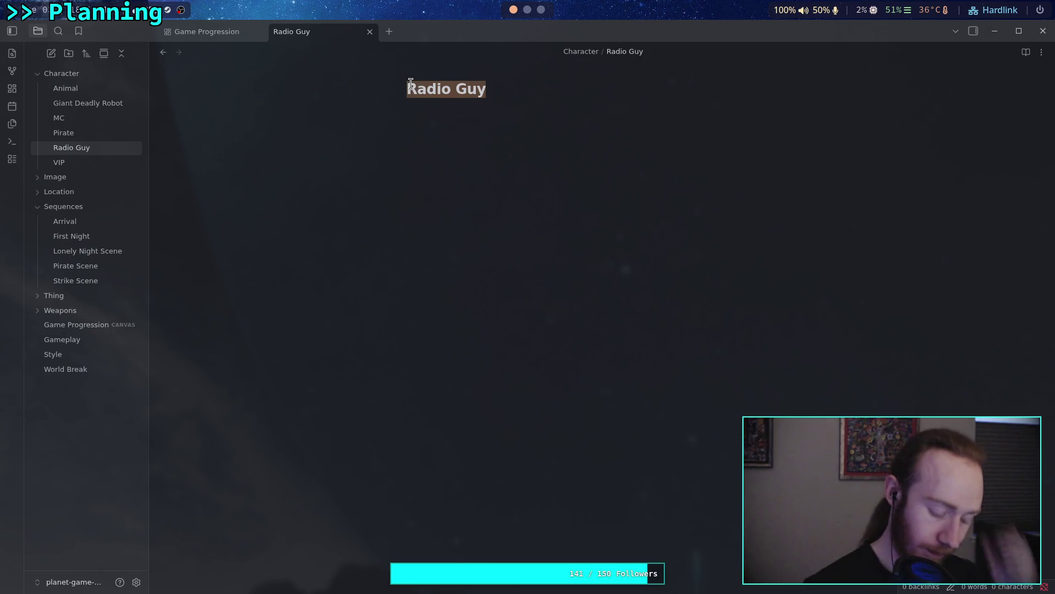
pyautogui.write('Mu')
pyautogui.press('BackSpace')
pyautogui.press('BackSpace')
pyautogui.press('BackSpace')
pyautogui.write('ission Leader')
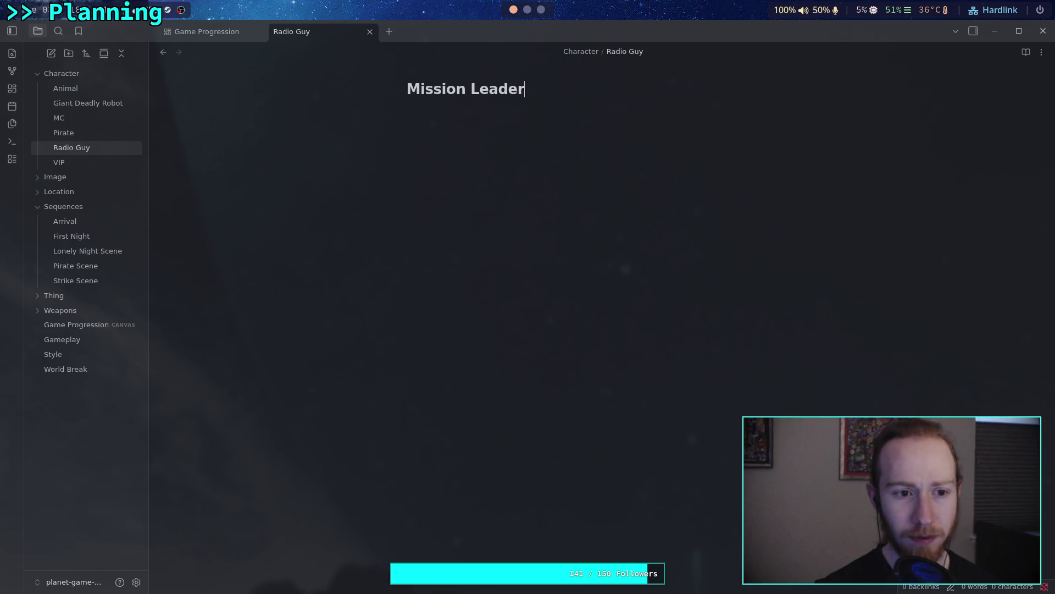
pyautogui.press('Return')
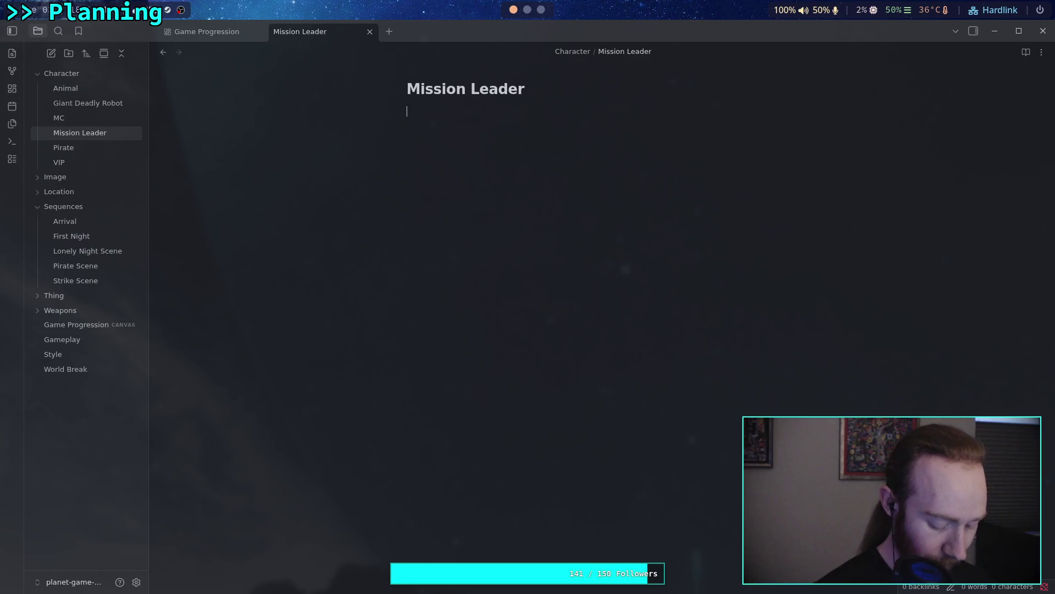
# Write the body 'Contact for the [[MC]], directing the mission from off-planet', linking MC
pyautogui.write('C')
pyautogui.write('ol')
pyautogui.press('BackSpace')
pyautogui.write('nta')
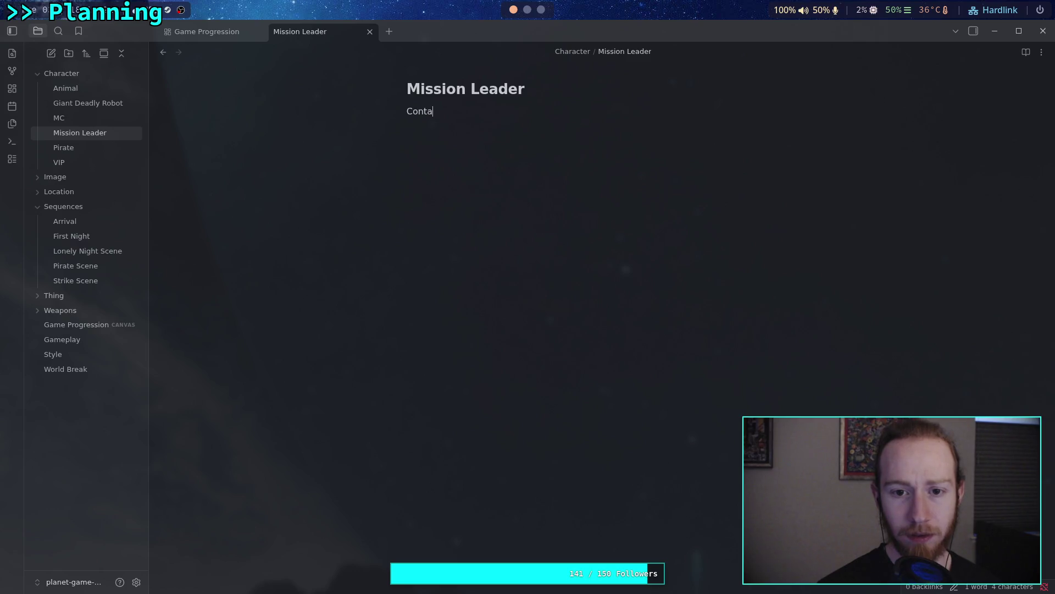
pyautogui.write('ct for the')
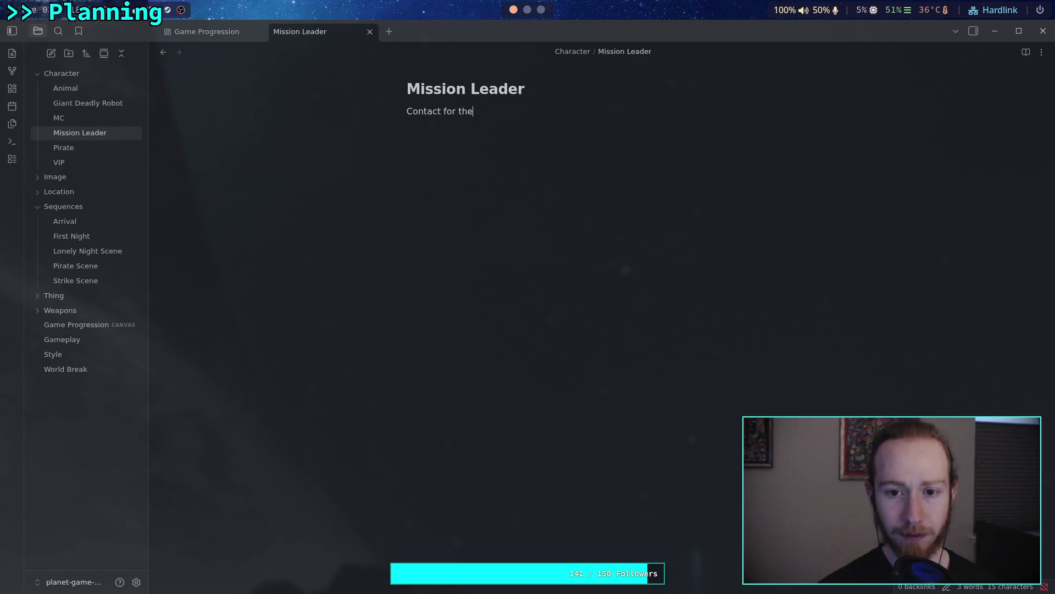
pyautogui.write(' [[MC')
pyautogui.press('Return')
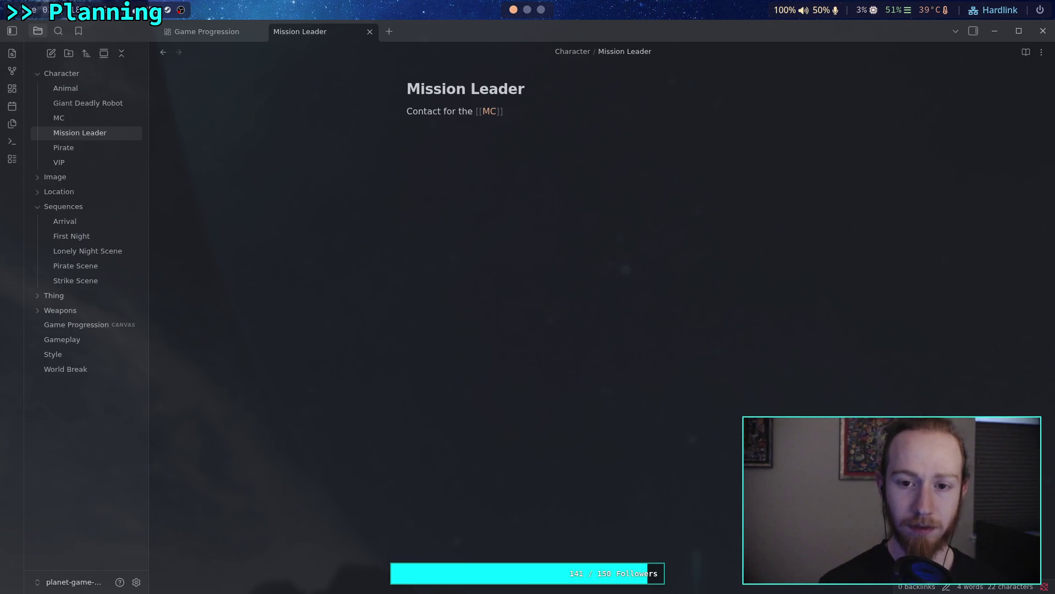
pyautogui.write('MC')
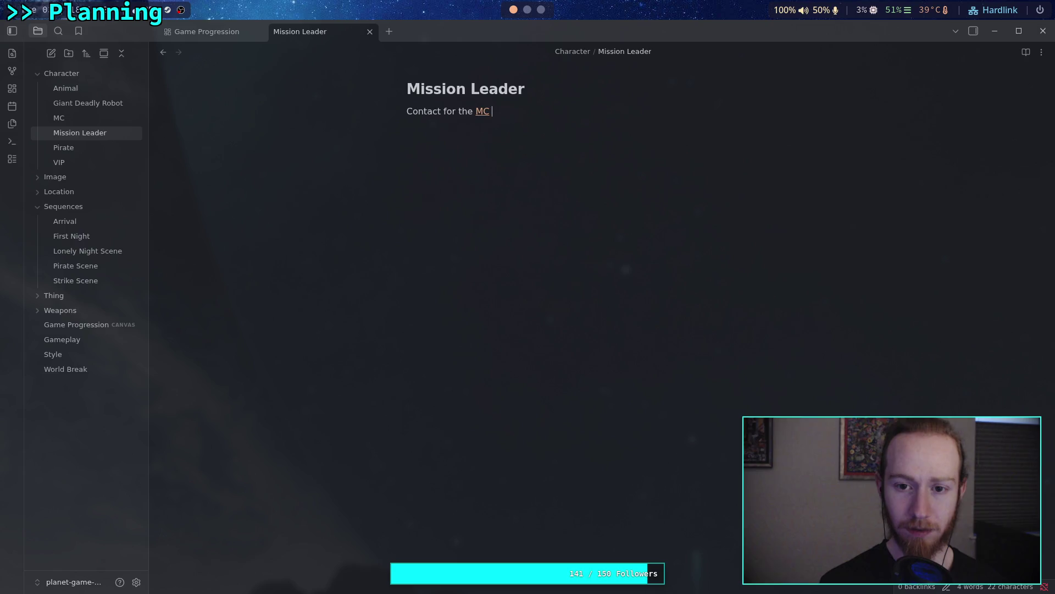
pyautogui.write(', de')
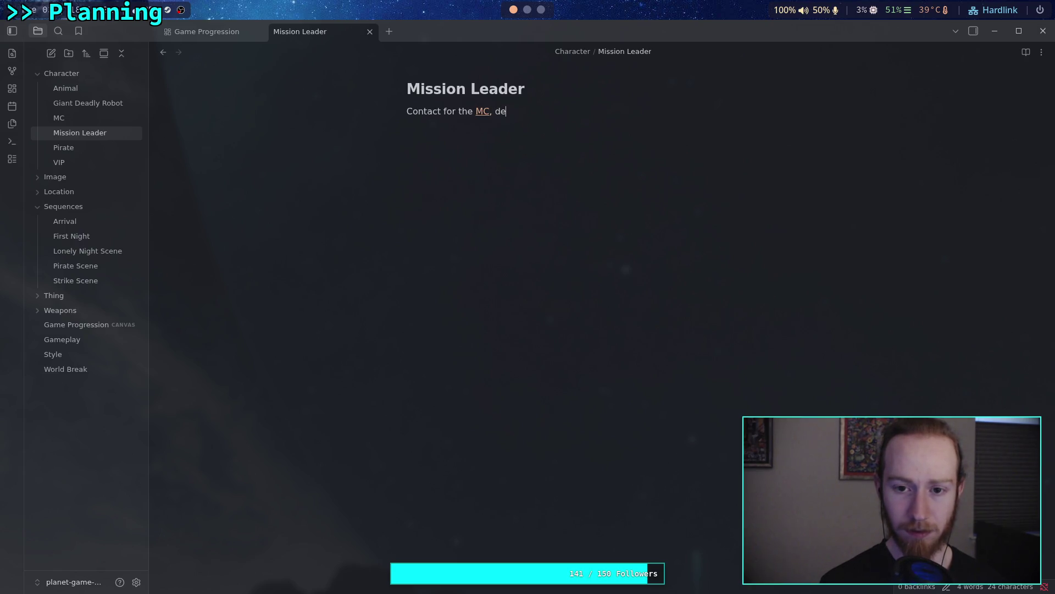
pyautogui.press('BackSpace')
pyautogui.write('irecting ')
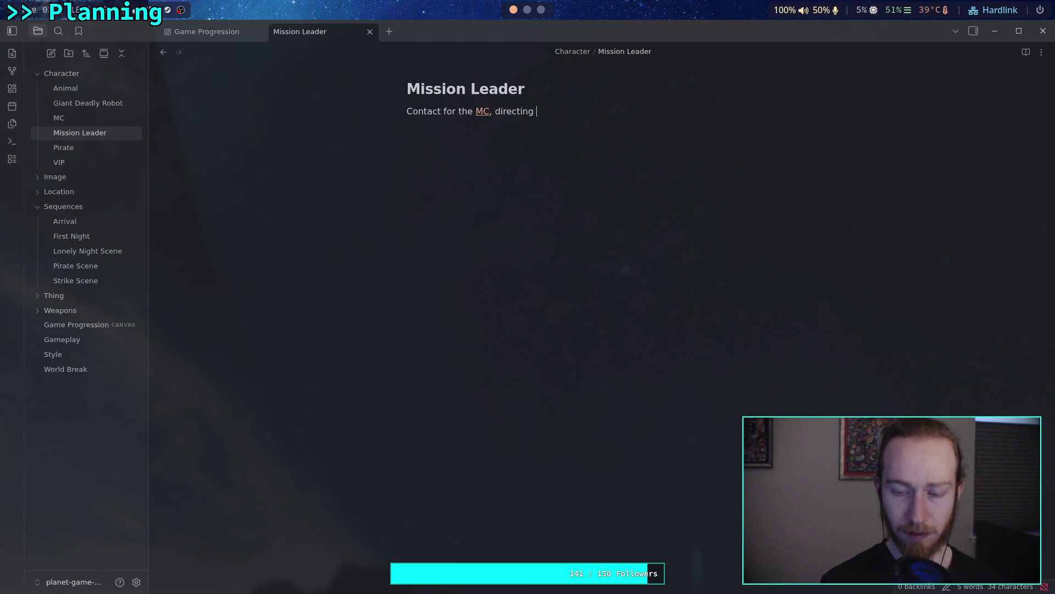
pyautogui.write('the mission ')
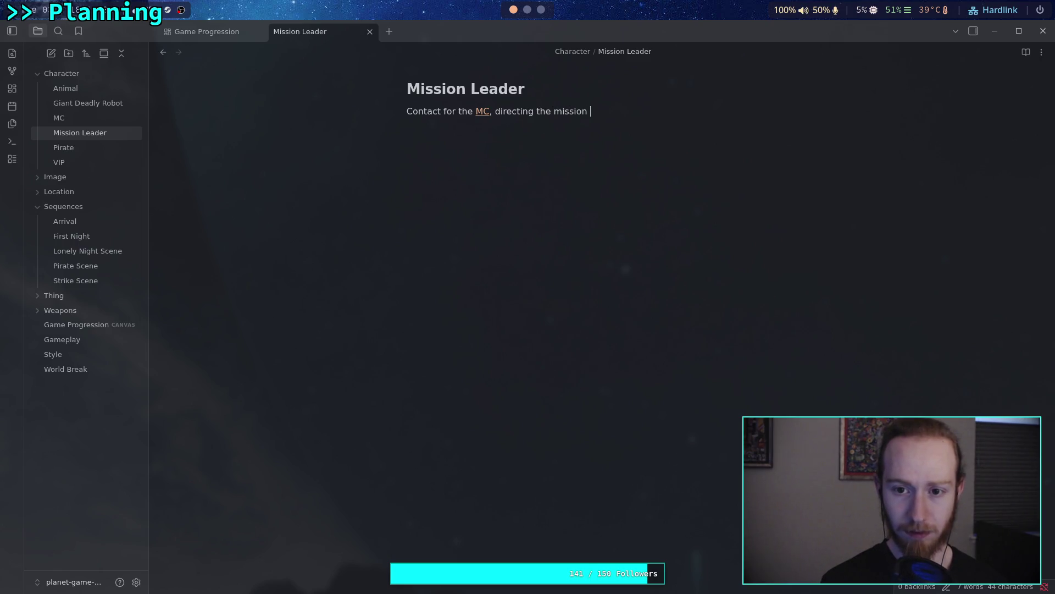
pyautogui.write('from ')
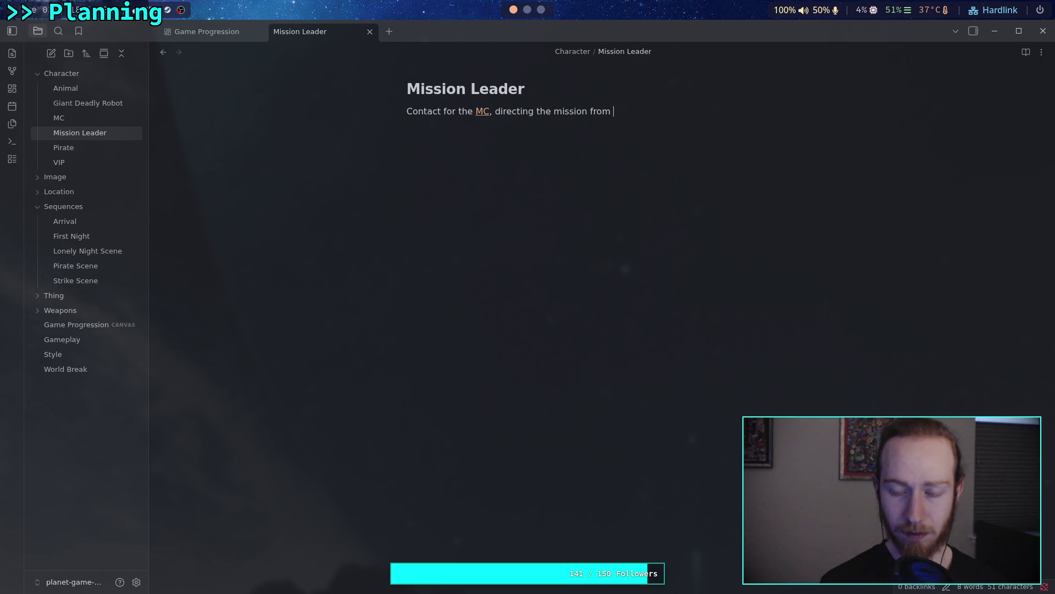
pyautogui.write('off')
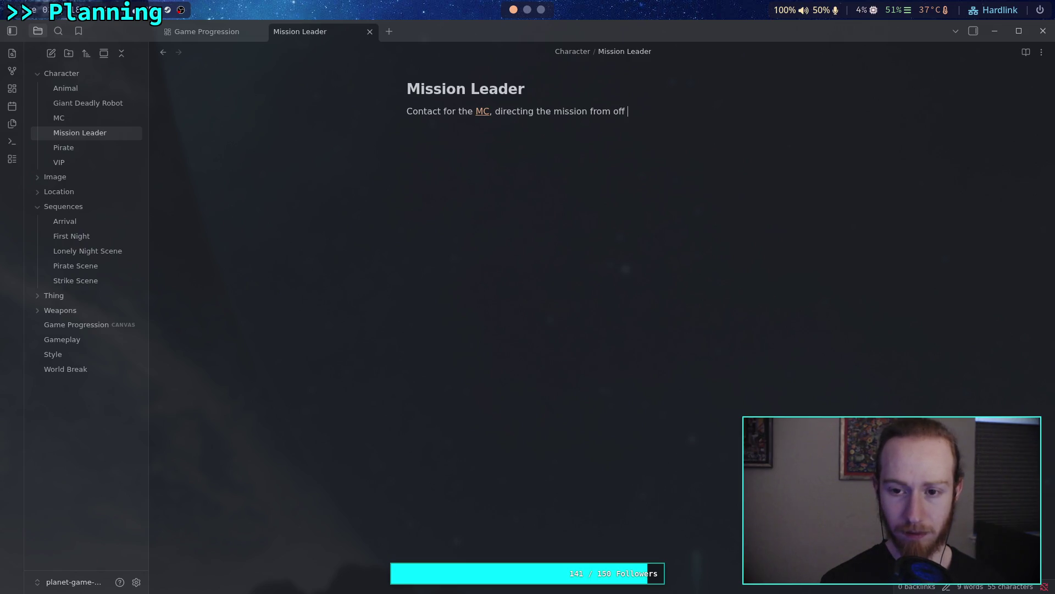
pyautogui.write('-planet')
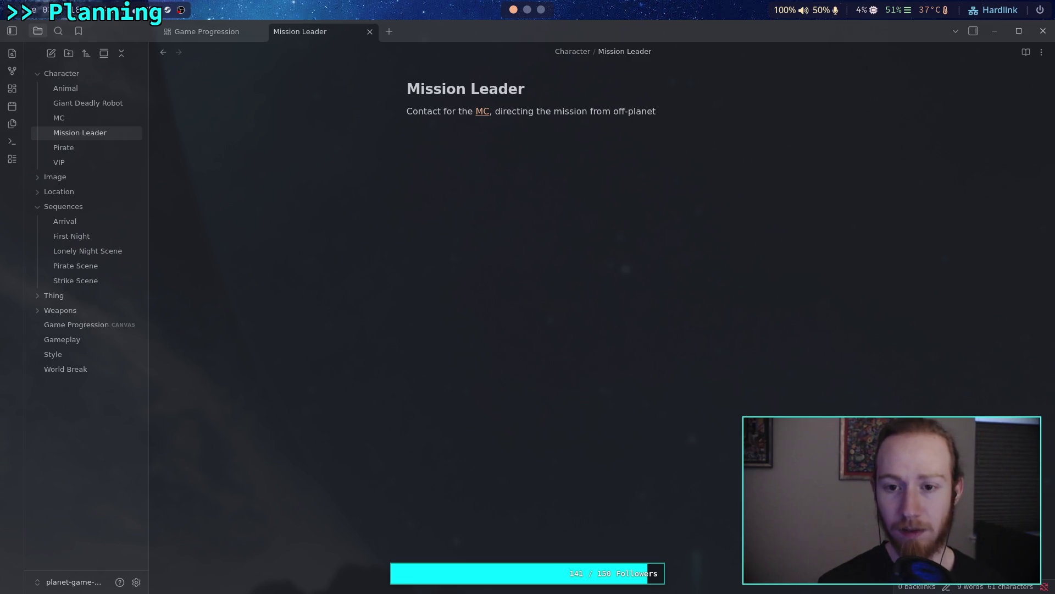
pyautogui.press('BackSpace')
# Replace 'off-planet' with 'orbit.' so the line ends 'directing the mission from orbit.'
pyautogui.hotkey('ctrl', 'BackSpace')
pyautogui.write('orbit.')
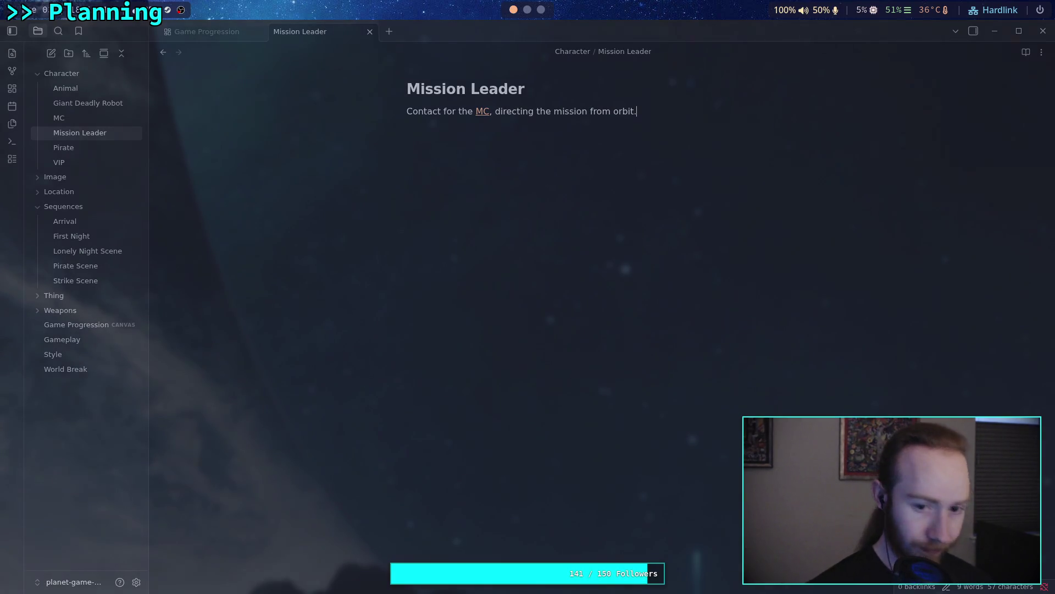
pyautogui.hotkey('alt', 'Tab')
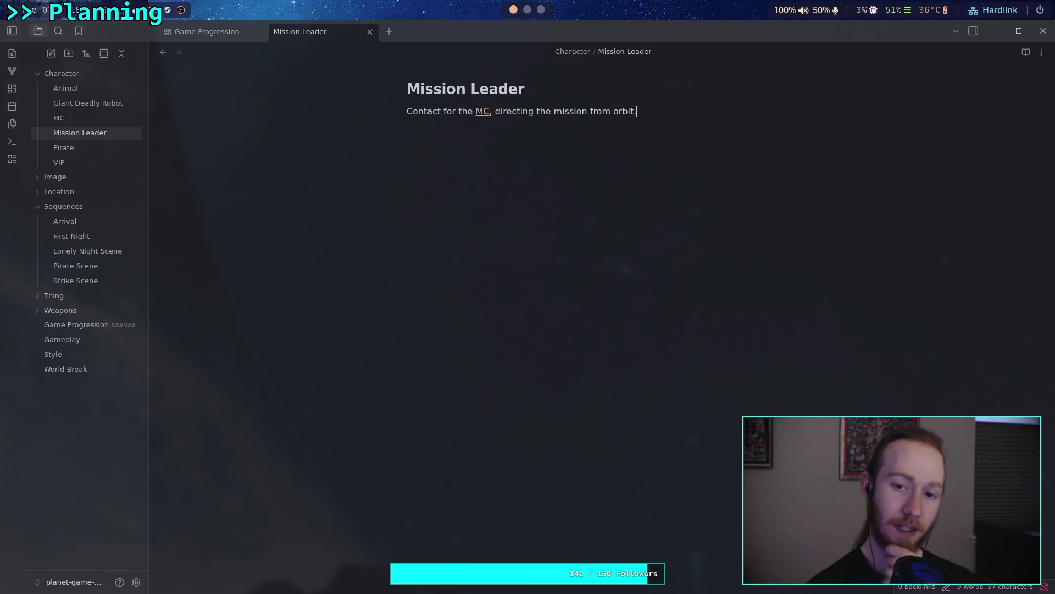
# Type the question 'WHO is this person to the MC?' below the description
pyautogui.write('WHO s')
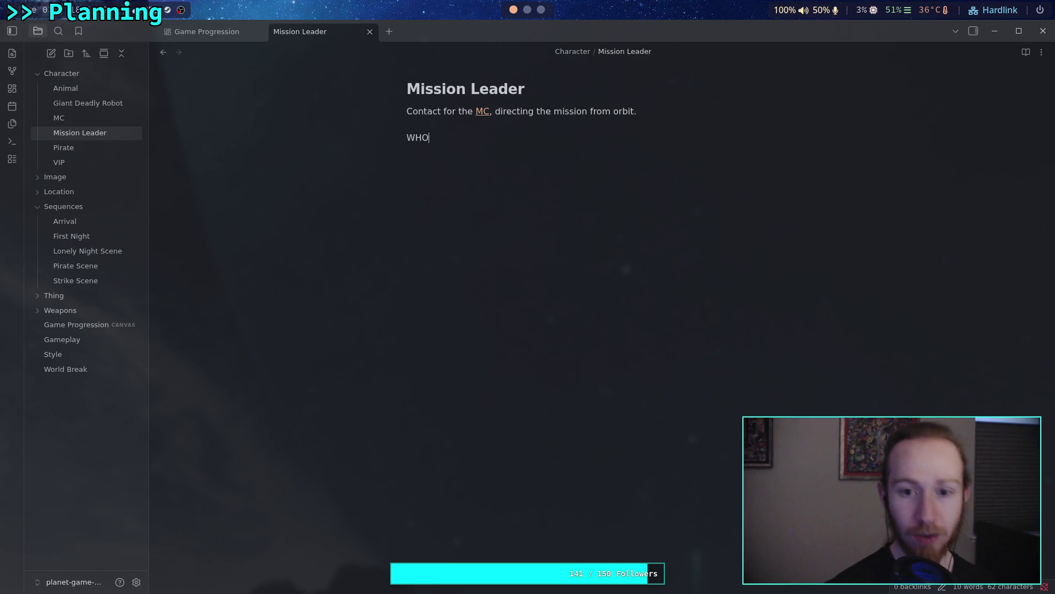
pyautogui.press('BackSpace')
pyautogui.write('is this peros')
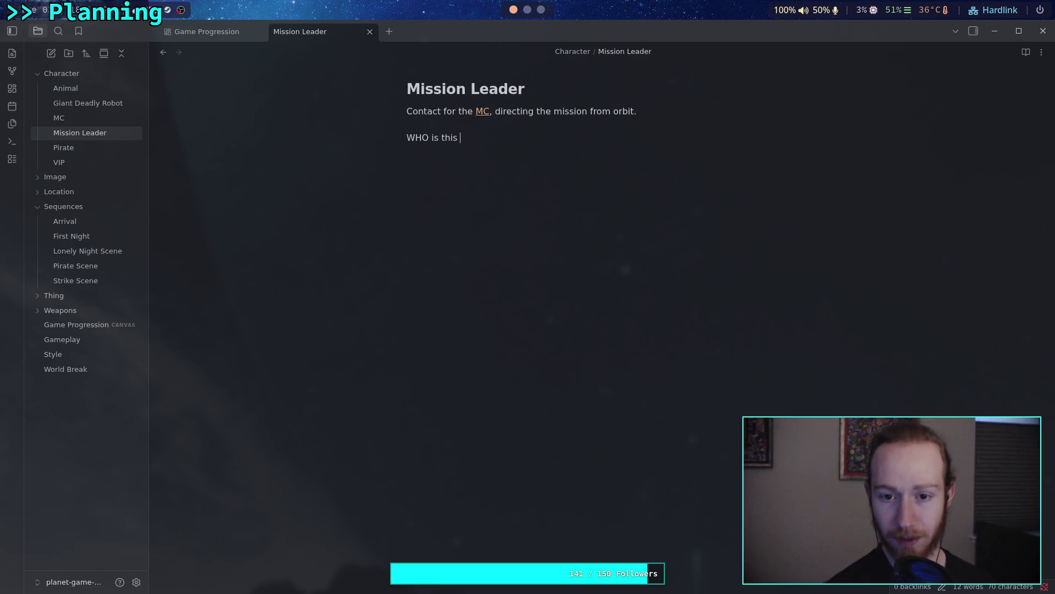
pyautogui.press('BackSpace')
pyautogui.press('BackSpace')
pyautogui.write('son')
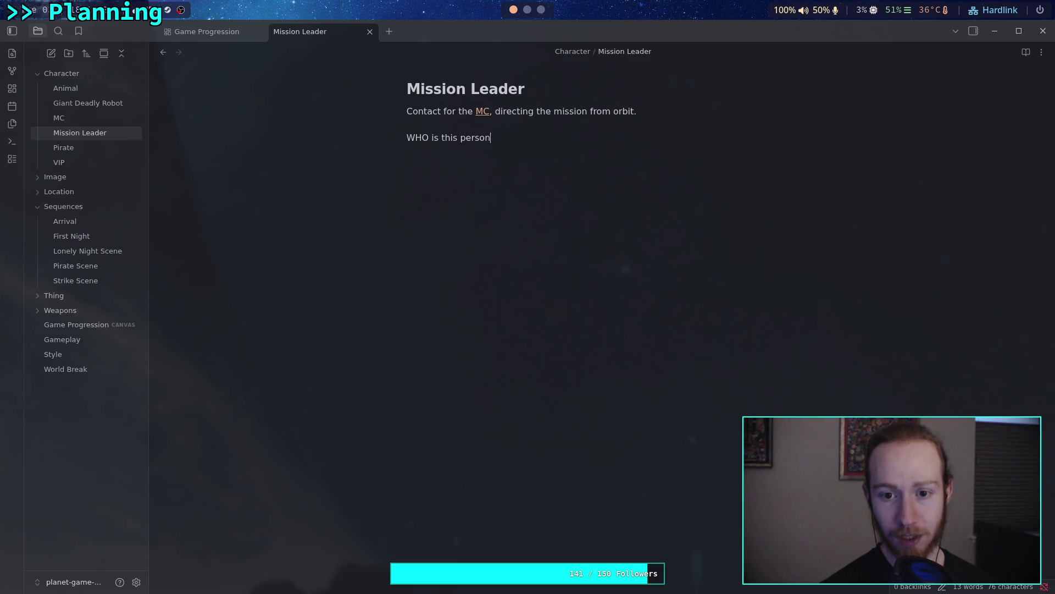
pyautogui.write(' to the MC?')
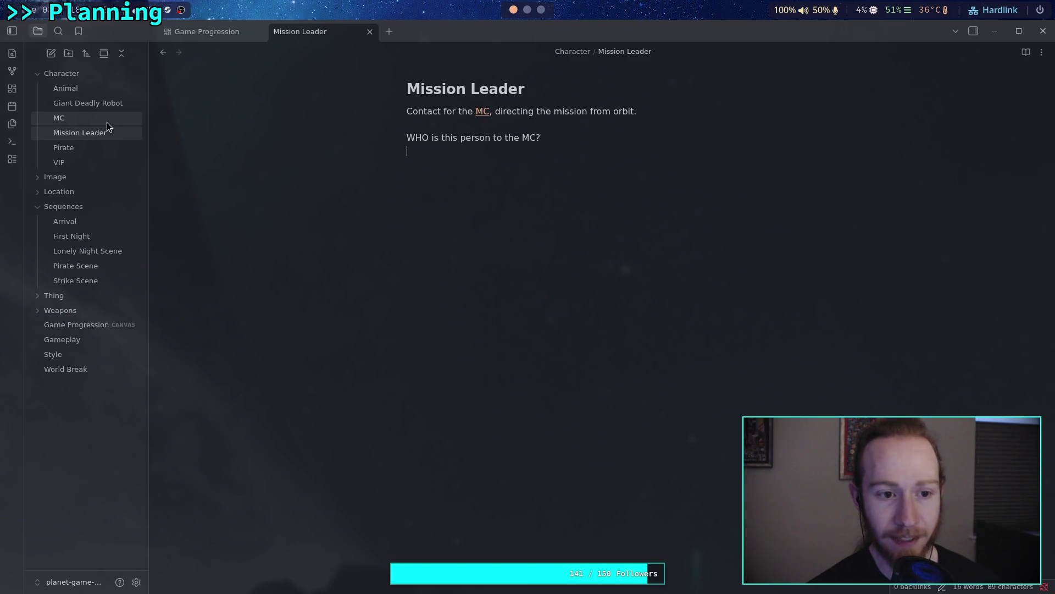
pyautogui.click(406, 111)
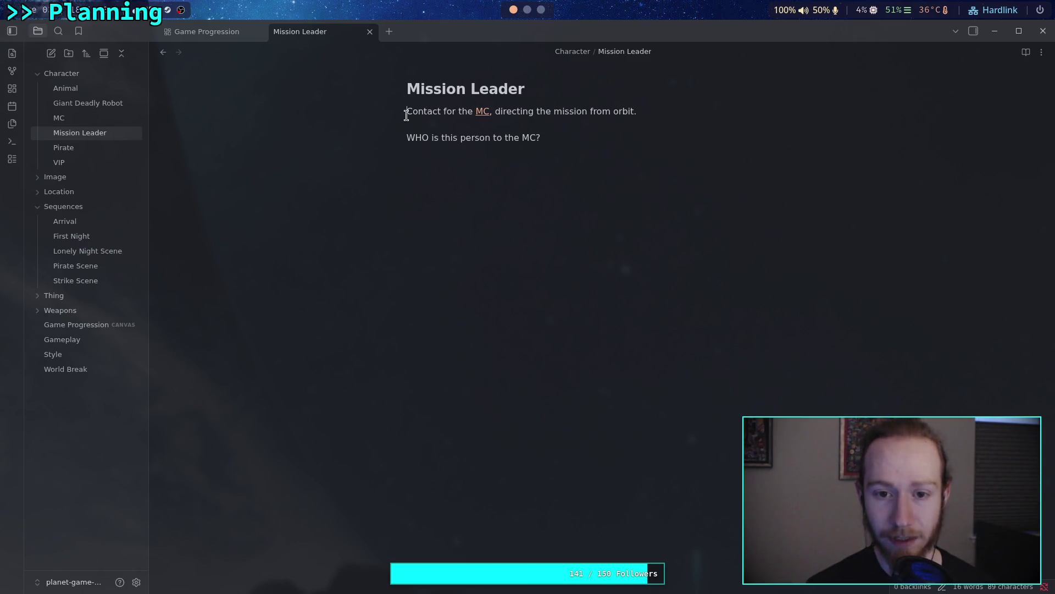
# Insert a '#graph' tag line at the top of the Mission Leader note
pyautogui.press('Return')
pyautogui.press('Up')
pyautogui.write('#')
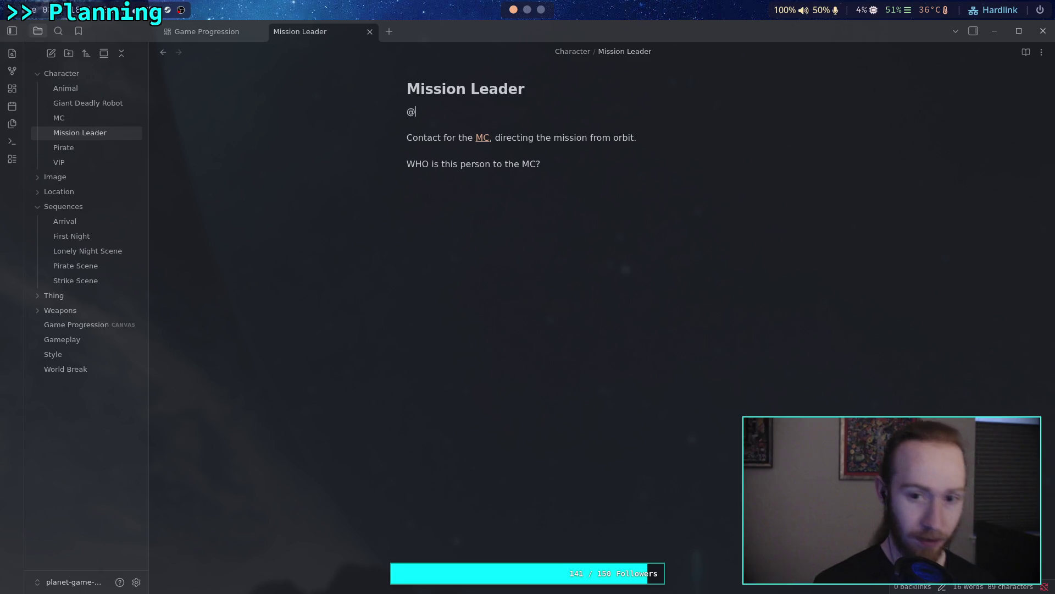
pyautogui.write('graph')
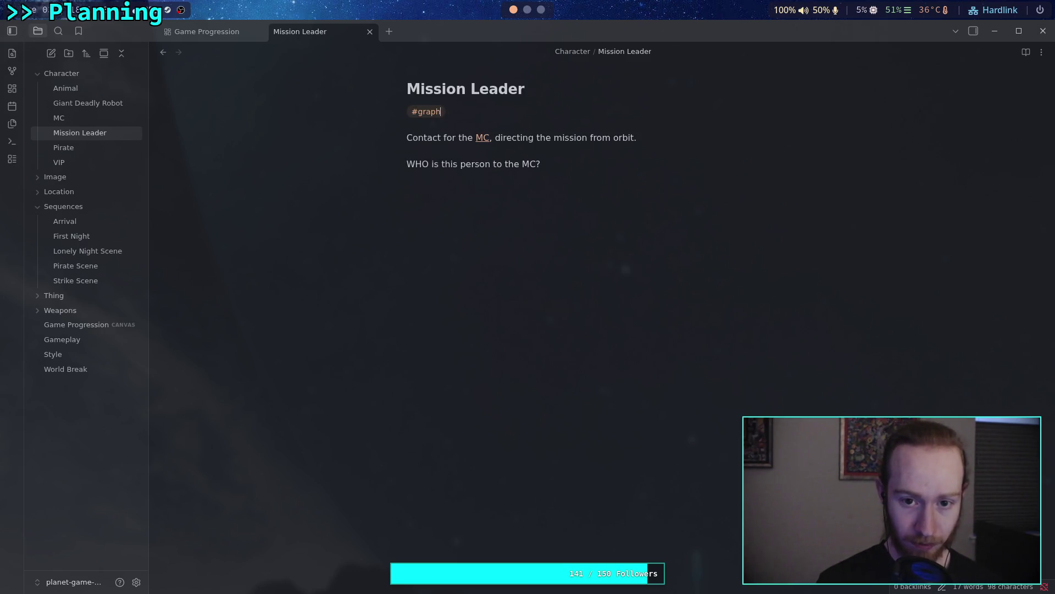
pyautogui.click(571, 162)
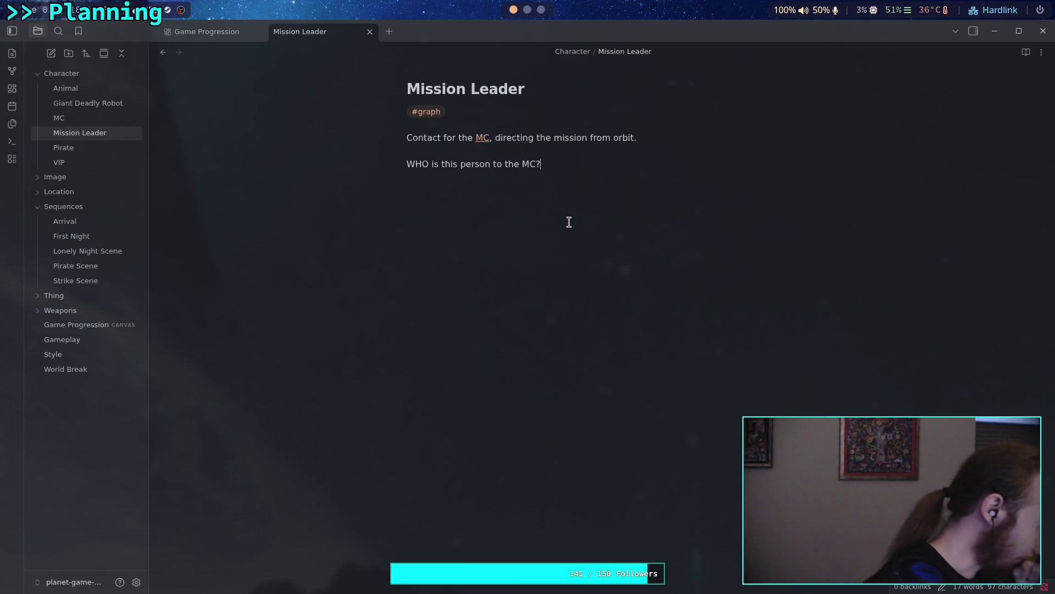
pyautogui.press('Return')
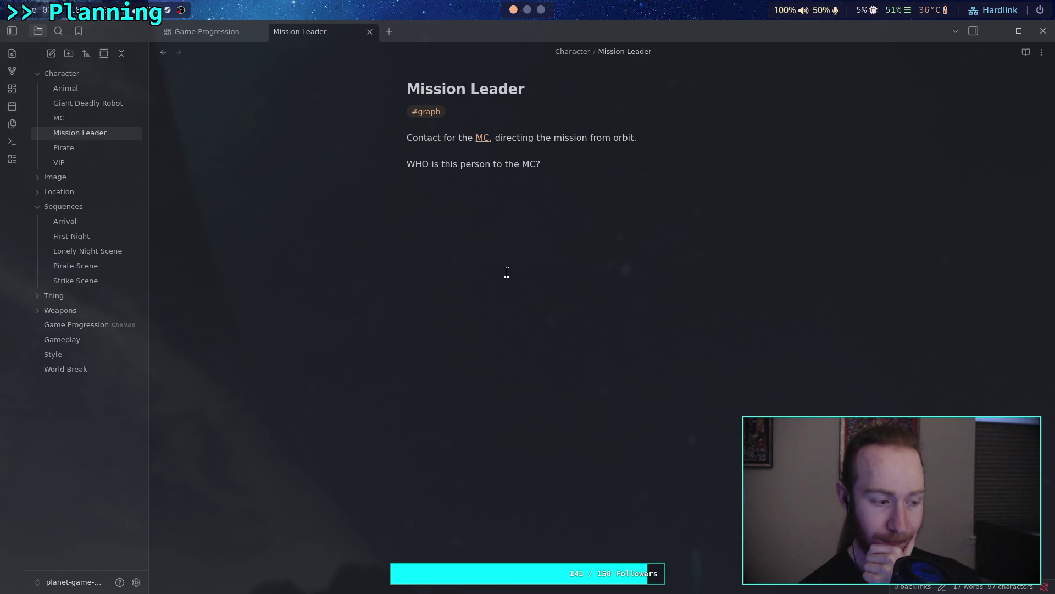
# Under the question, write 'Has known the [[MC]] personally for years' with MC linked
pyautogui.click(507, 272)
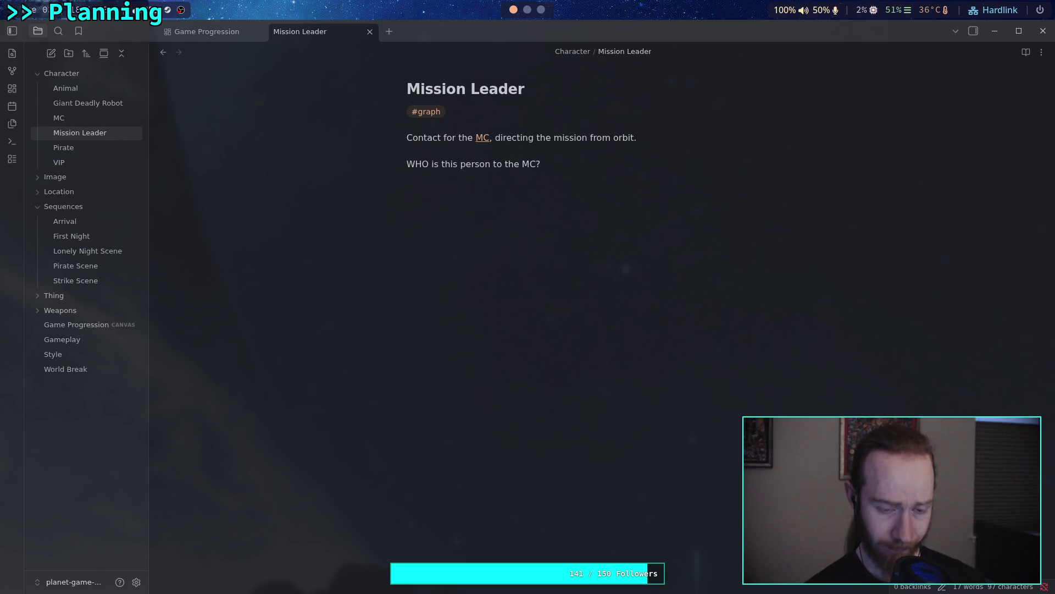
pyautogui.write('Has known the [[M')
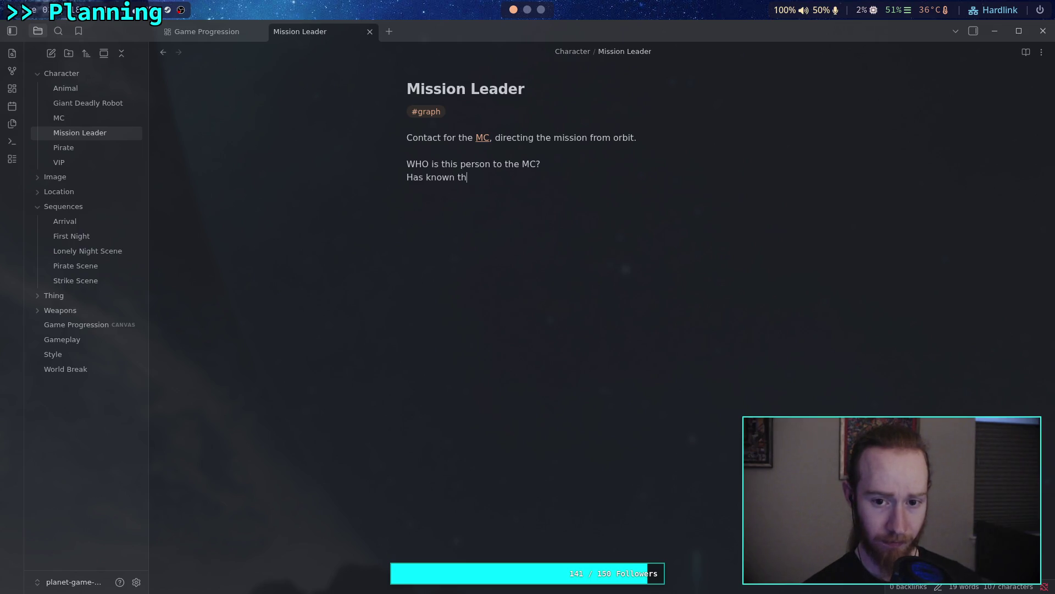
pyautogui.write('C')
pyautogui.press('Return')
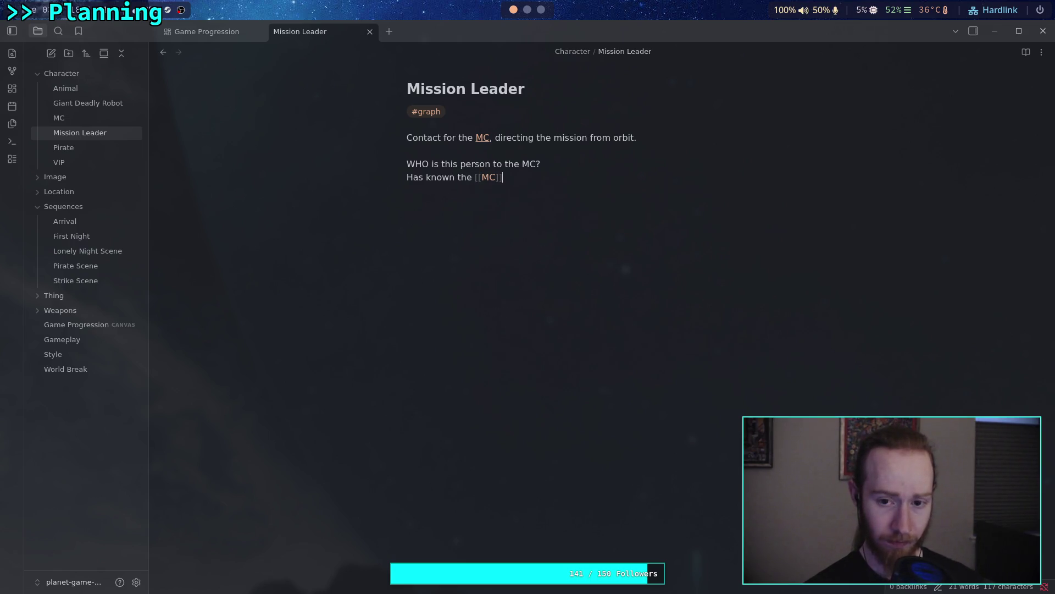
pyautogui.write('personally for')
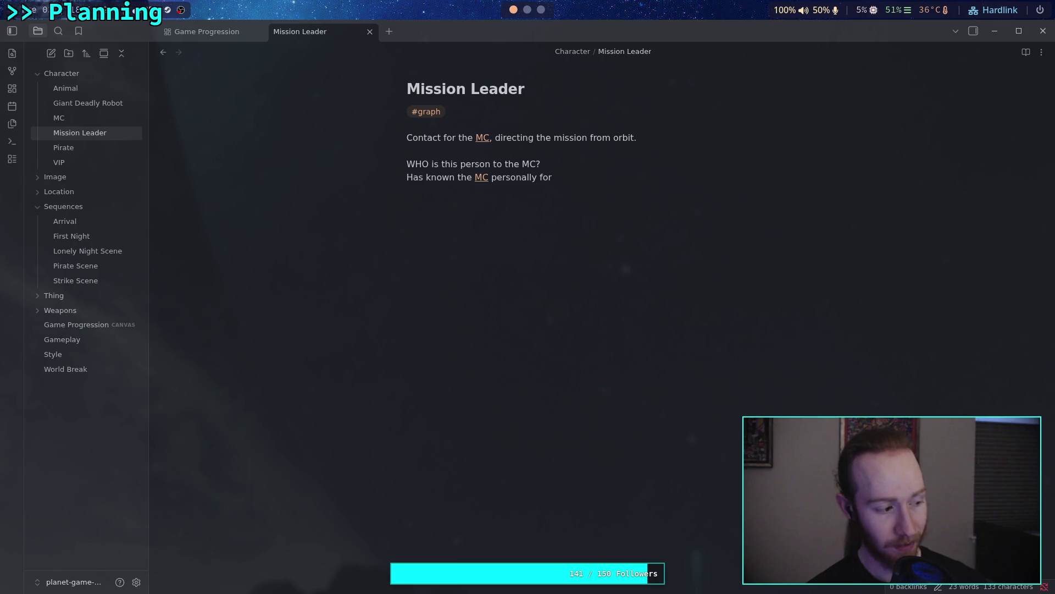
pyautogui.write('years')
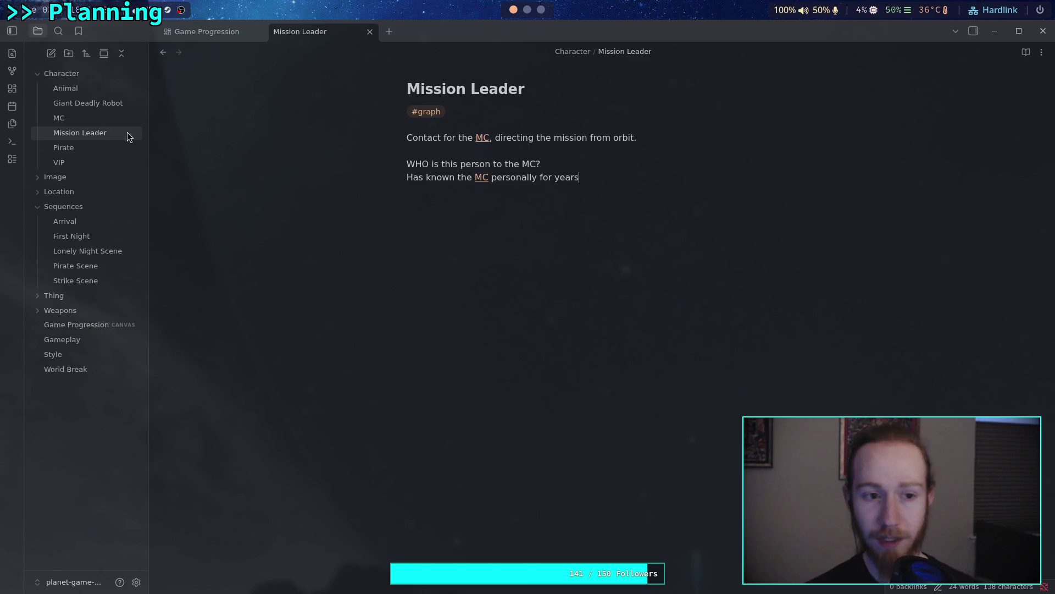
# In the MC note, add the question 'How old is the MC?' below the qualifications paragraph
pyautogui.click(59, 117)
pyautogui.click(767, 350)
pyautogui.press('Return')
pyautogui.press('Return')
pyautogui.write('How old is the MC?')
pyautogui.press('Return')
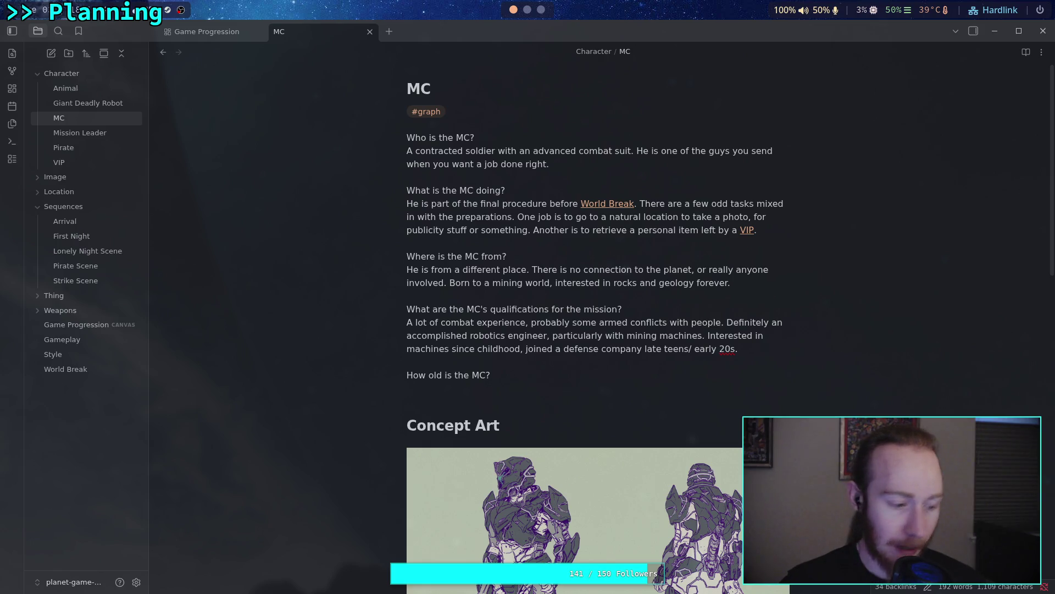
# Write 'Probably early 30s.' on the answer line under 'How old is the MC?'
pyautogui.write('Pro')
pyautogui.press('BackSpace')
pyautogui.press('BackSpace')
pyautogui.write('ro')
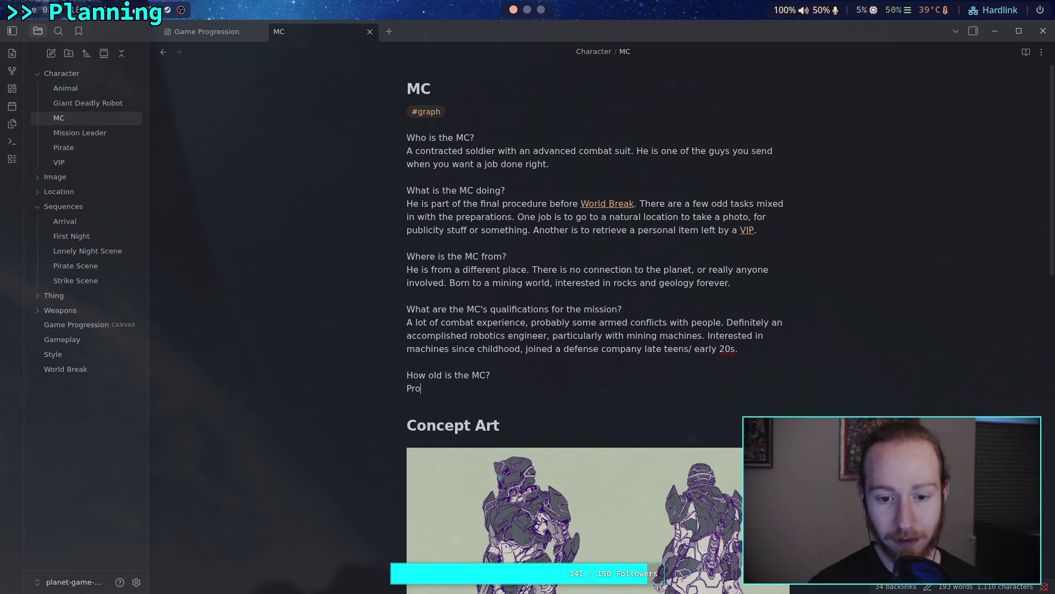
pyautogui.write('bably 30')
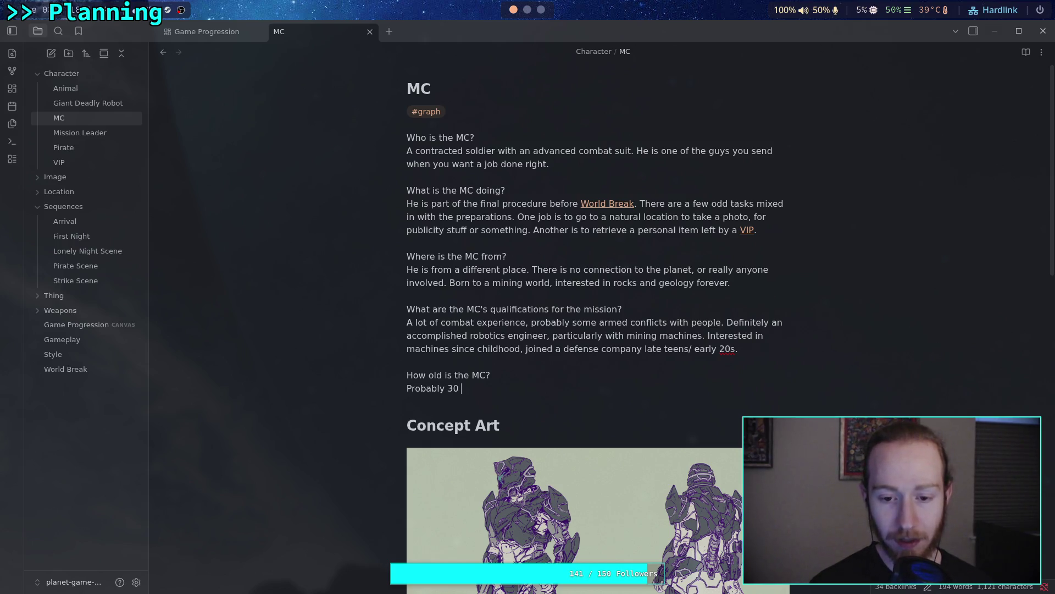
pyautogui.press('BackSpace')
pyautogui.press('BackSpace')
pyautogui.press('BackSpace')
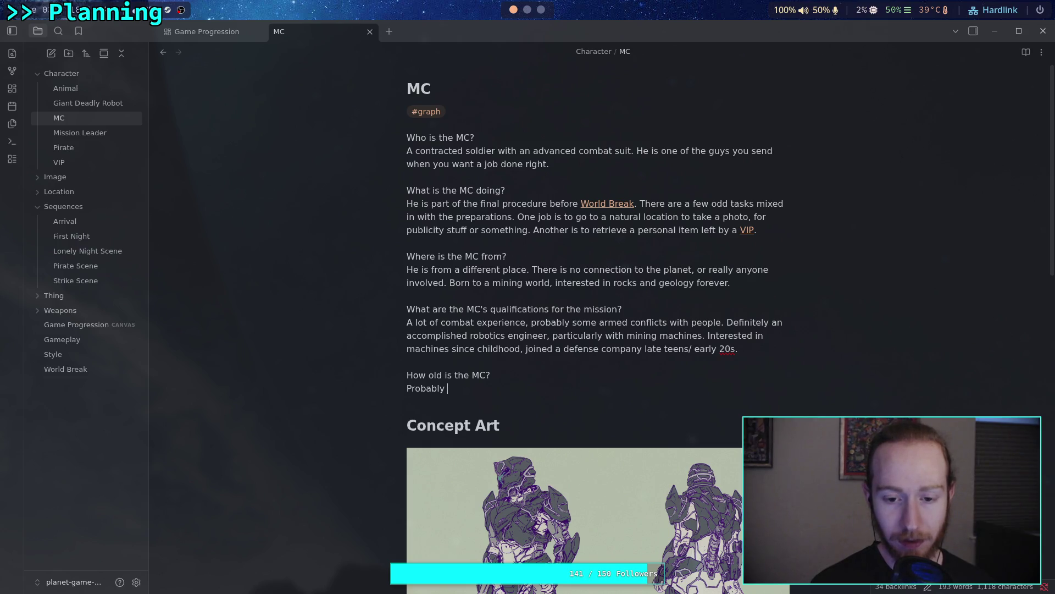
pyautogui.write('early 3')
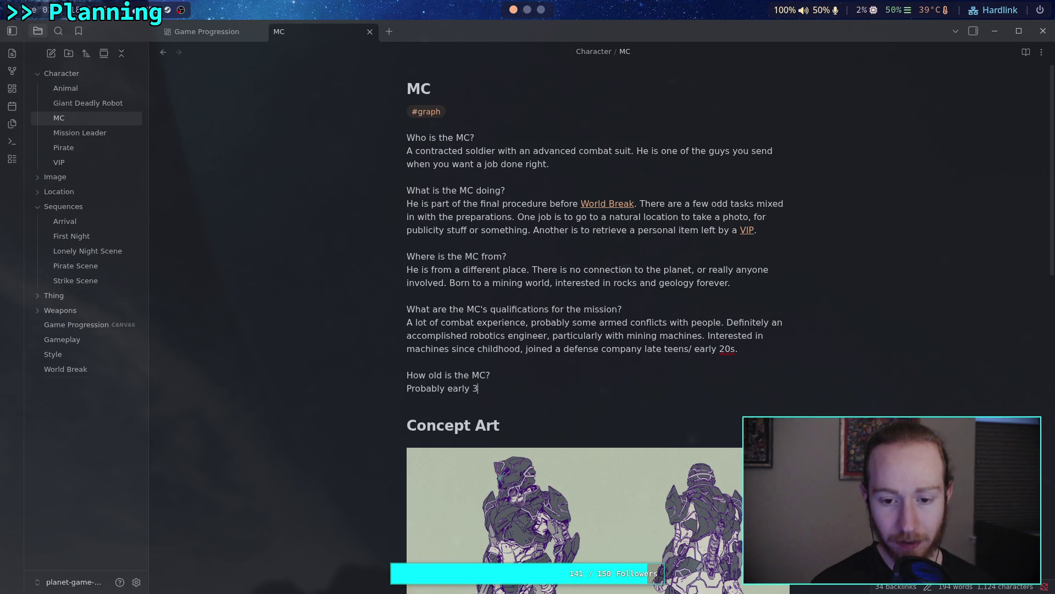
pyautogui.write('0s.')
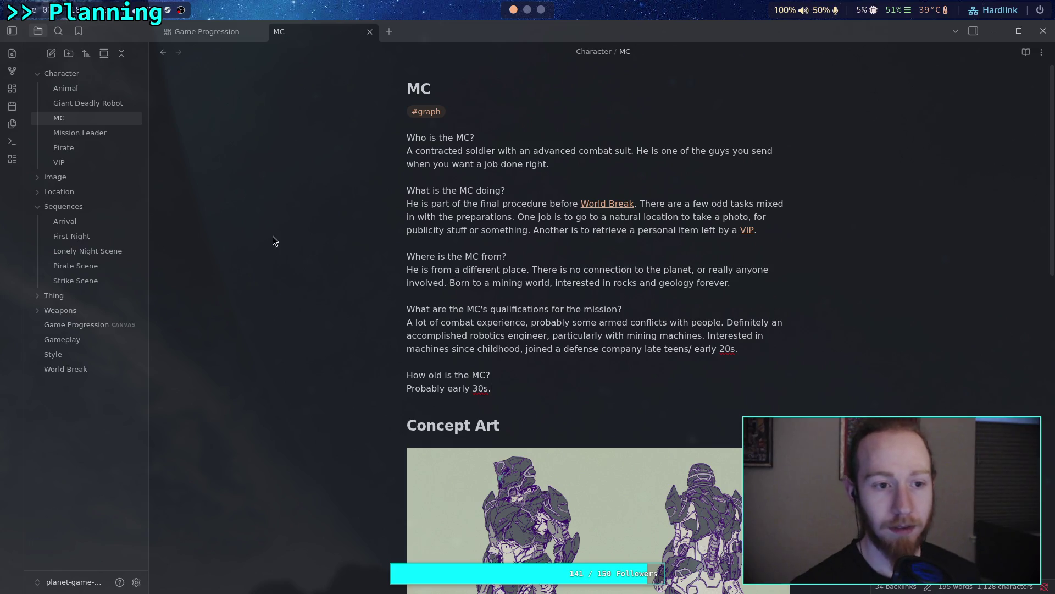
pyautogui.click(98, 135)
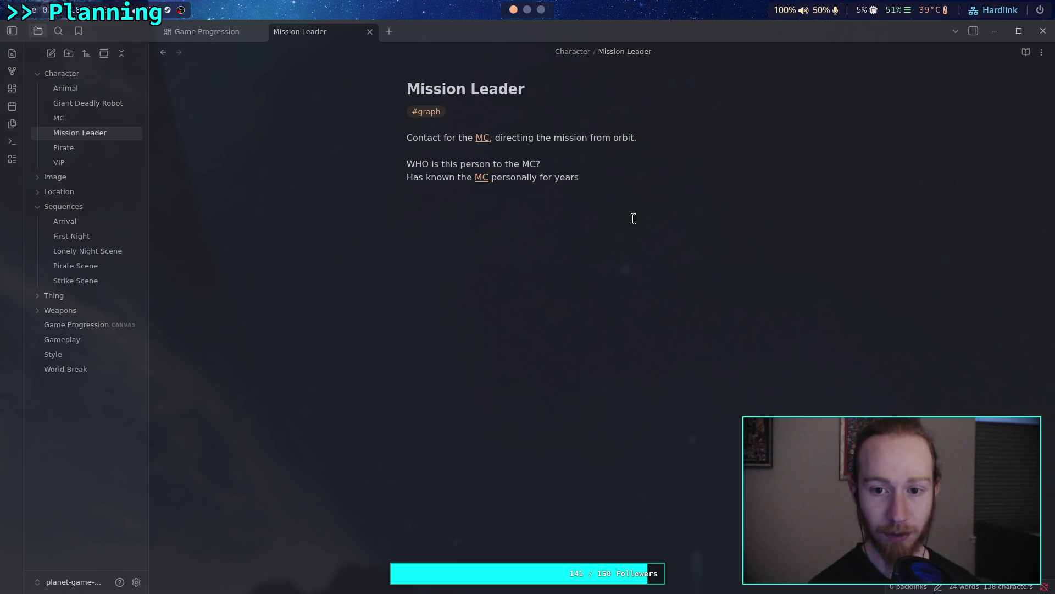
# End the Mission Leader answer with a full stop after 'years', discarding the drafted follow-up sentence
pyautogui.write('. ')
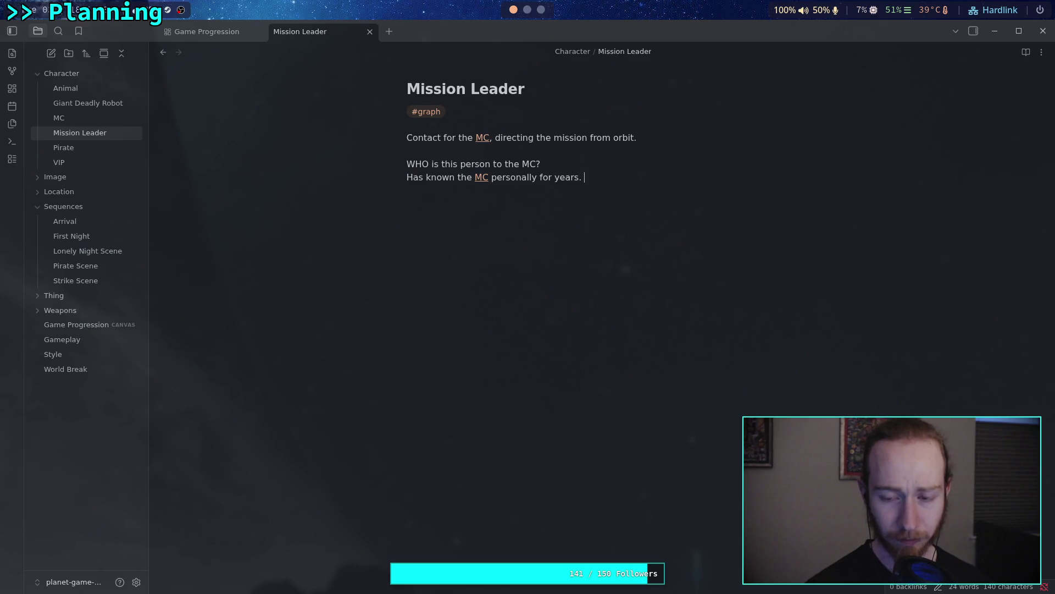
pyautogui.write('They have ')
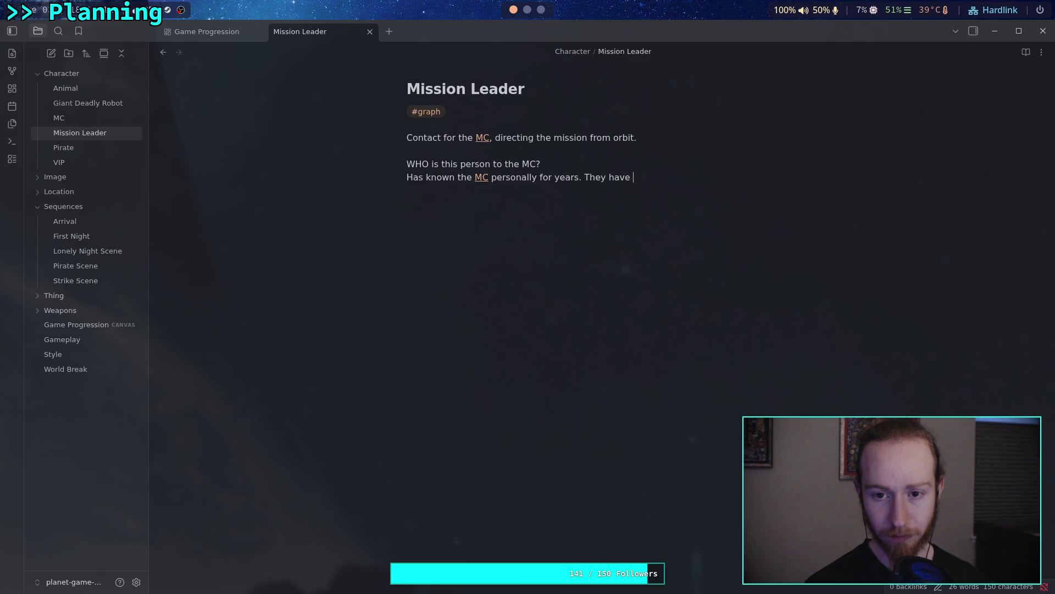
pyautogui.write('been on miss')
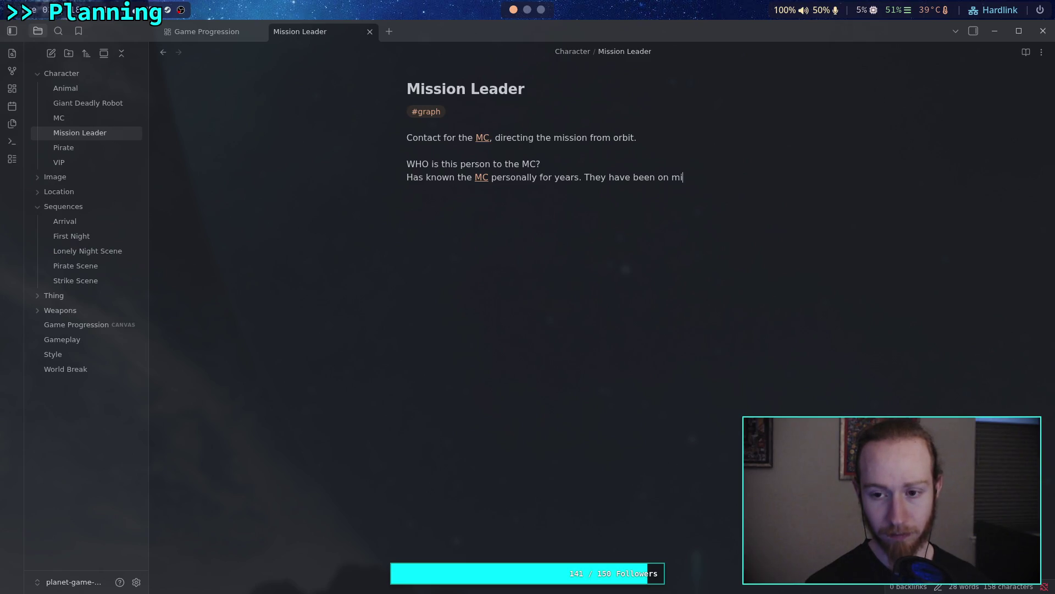
pyautogui.press('BackSpace')
pyautogui.press('BackSpace')
pyautogui.press('BackSpace')
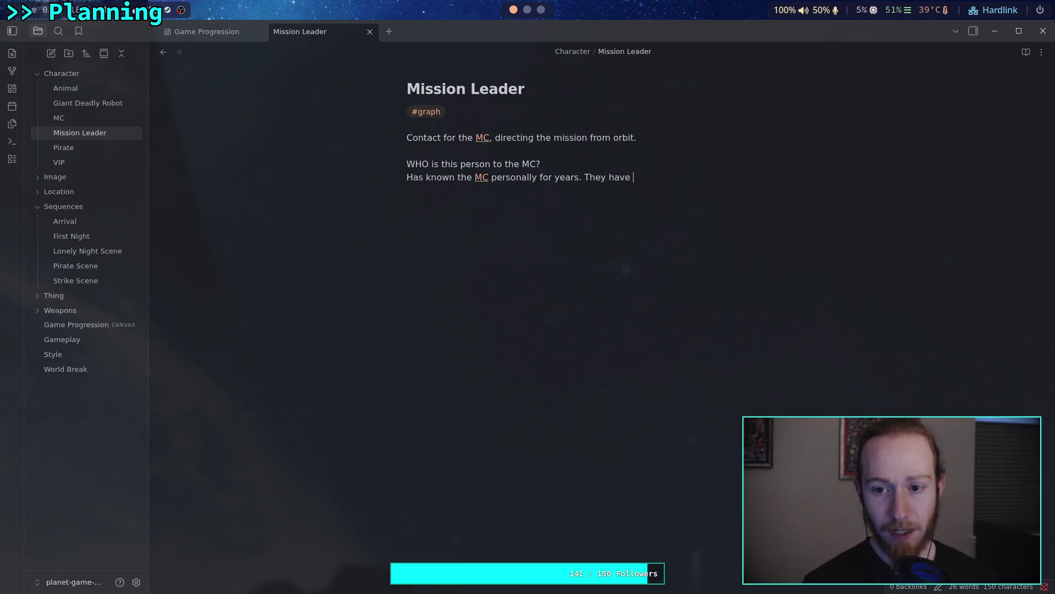
pyautogui.press('BackSpace')
pyautogui.press('BackSpace')
pyautogui.press('BackSpace')
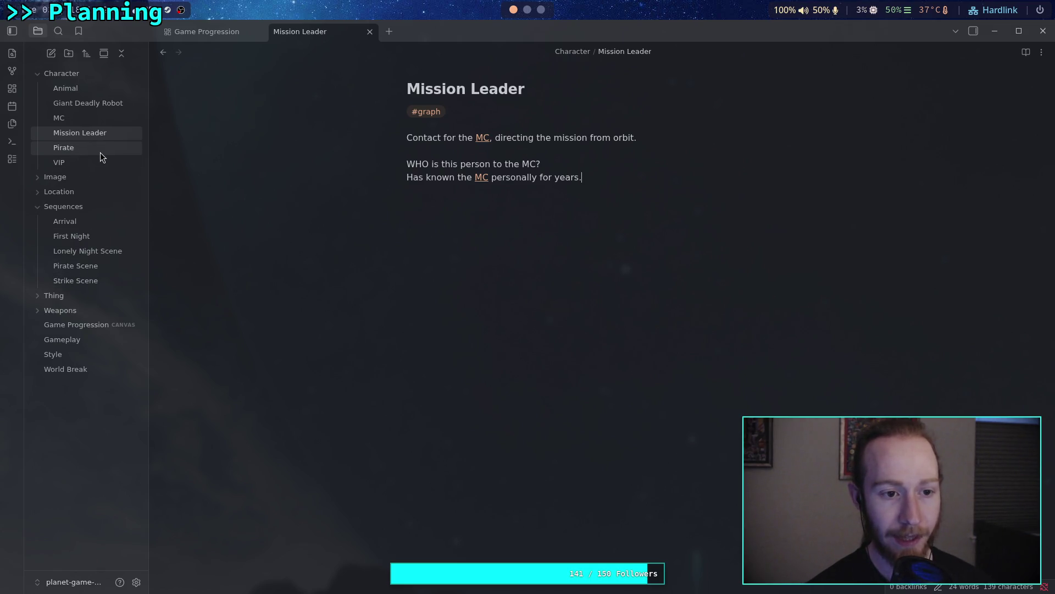
# In the MC note, change the age answer from 'Probably early 30s.' to 'Late 20s.'
pyautogui.click(100, 119)
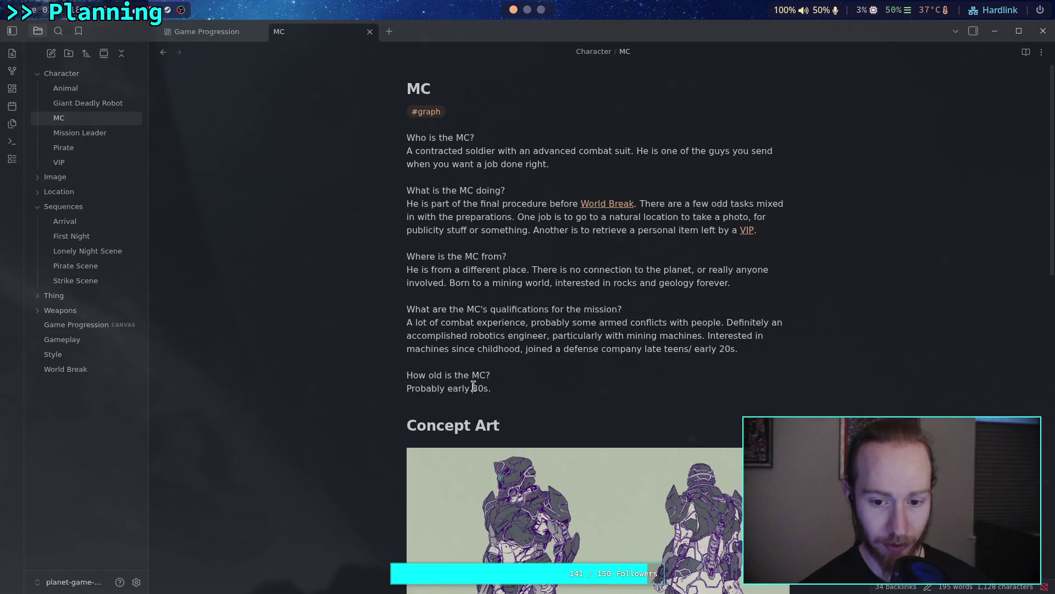
pyautogui.moveTo(405, 388)
pyautogui.mouseDown()
pyautogui.moveTo(485, 385)
pyautogui.moveTo(476, 386)
pyautogui.mouseUp()
pyautogui.write('Late 2')
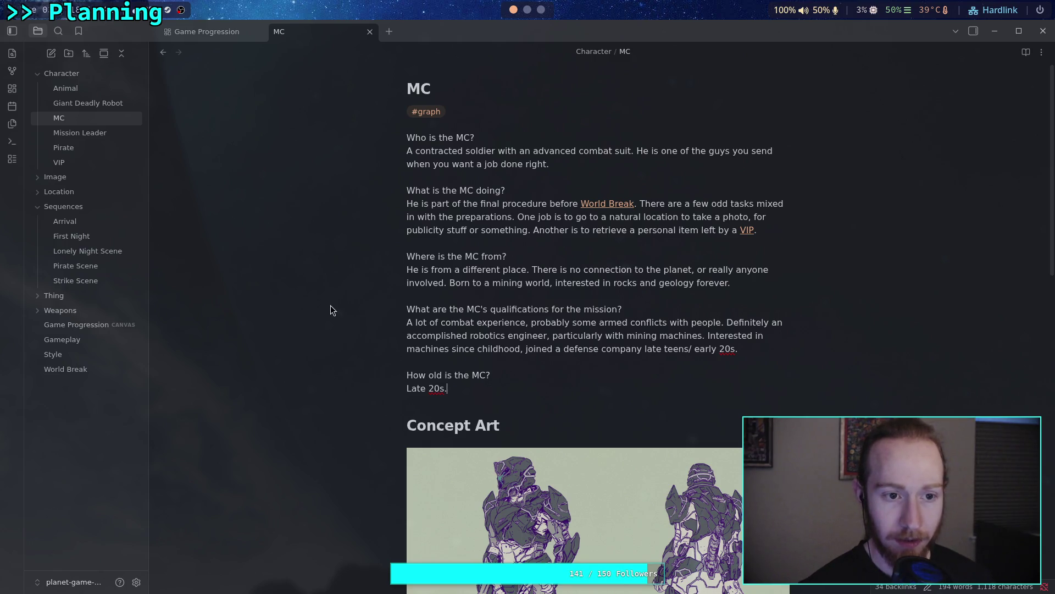
pyautogui.click(109, 138)
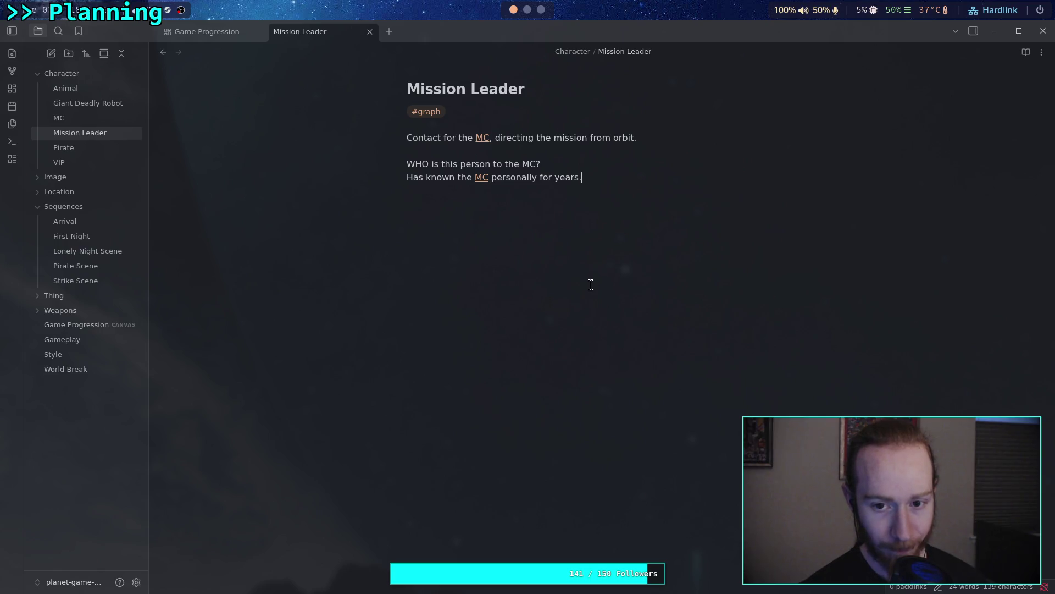
# Add a new line after the Mission Leader answer and draft the question 'Who is the mission leader?'
pyautogui.click(596, 276)
pyautogui.press('Return')
pyautogui.write('How')
pyautogui.press('BackSpace')
pyautogui.press('BackSpace')
pyautogui.press('BackSpace')
pyautogui.write('Who')
pyautogui.write('s ')
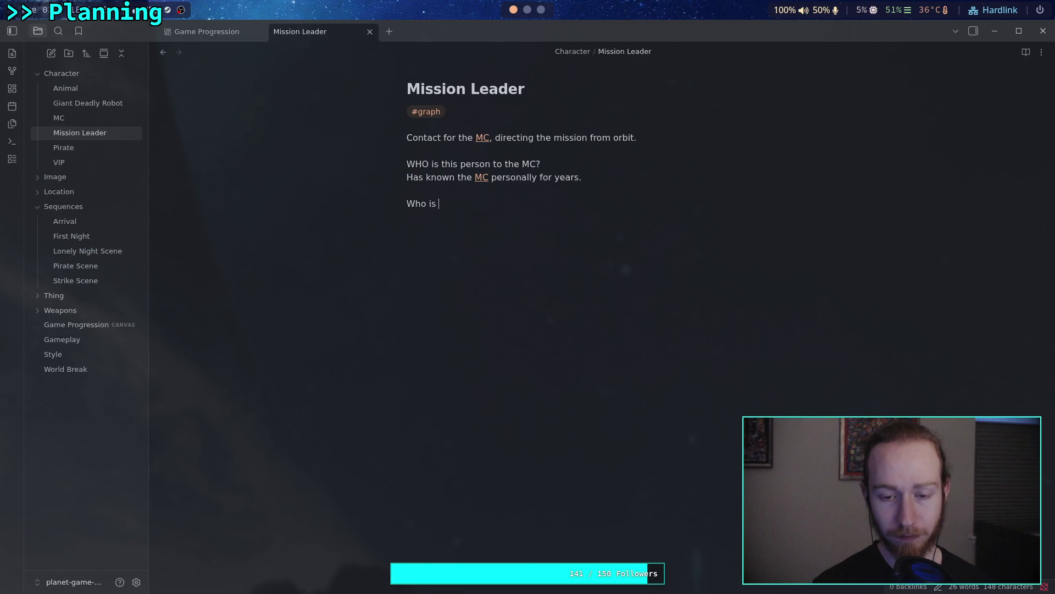
pyautogui.write('the mission leader')
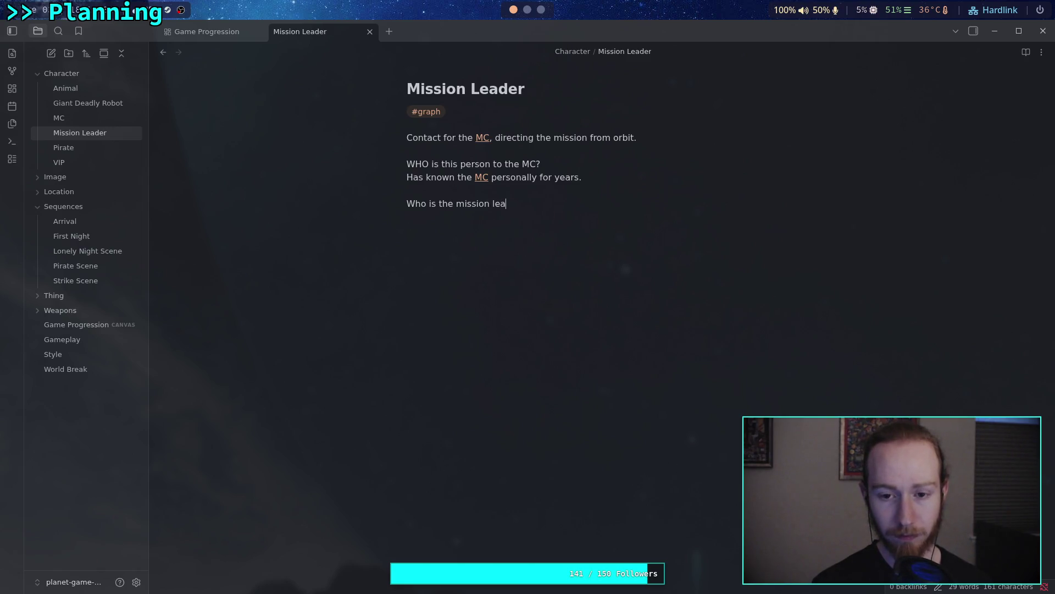
pyautogui.press('BackSpace')
pyautogui.write('R')
pyautogui.press('BackSpace')
pyautogui.write('r?')
# Reword it to 'What are the qualifications of this person?' and begin the answer with 'Joined'
pyautogui.press('BackSpace')
pyautogui.press('BackSpace')
pyautogui.press('BackSpace')
pyautogui.press('BackSpace')
pyautogui.press('BackSpace')
pyautogui.press('BackSpace')
pyautogui.press('BackSpace')
pyautogui.write('a')
pyautogui.press('BackSpace')
pyautogui.write('at are the qualifi')
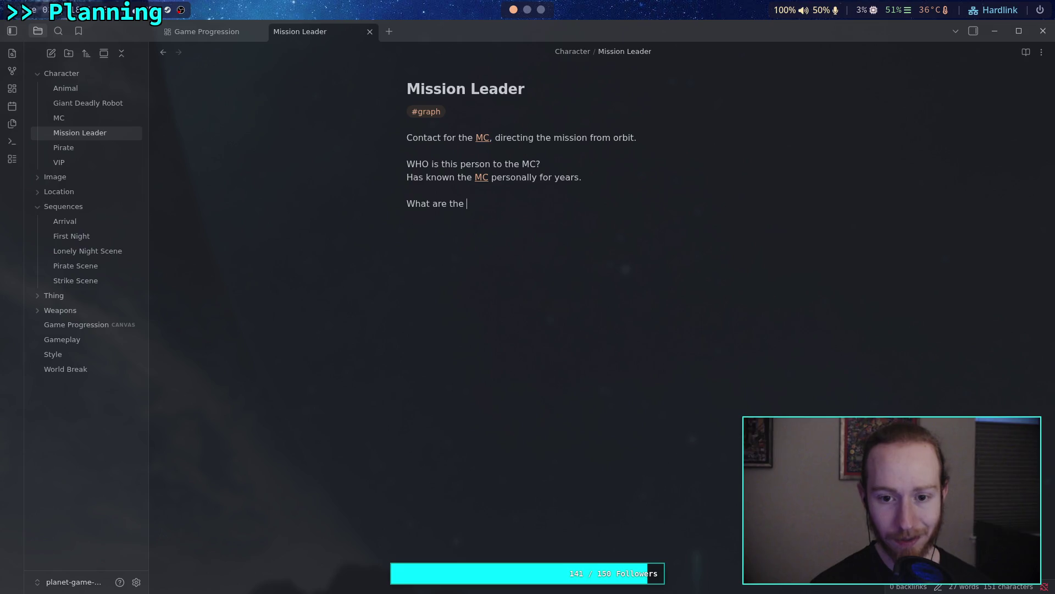
pyautogui.write('cations of t')
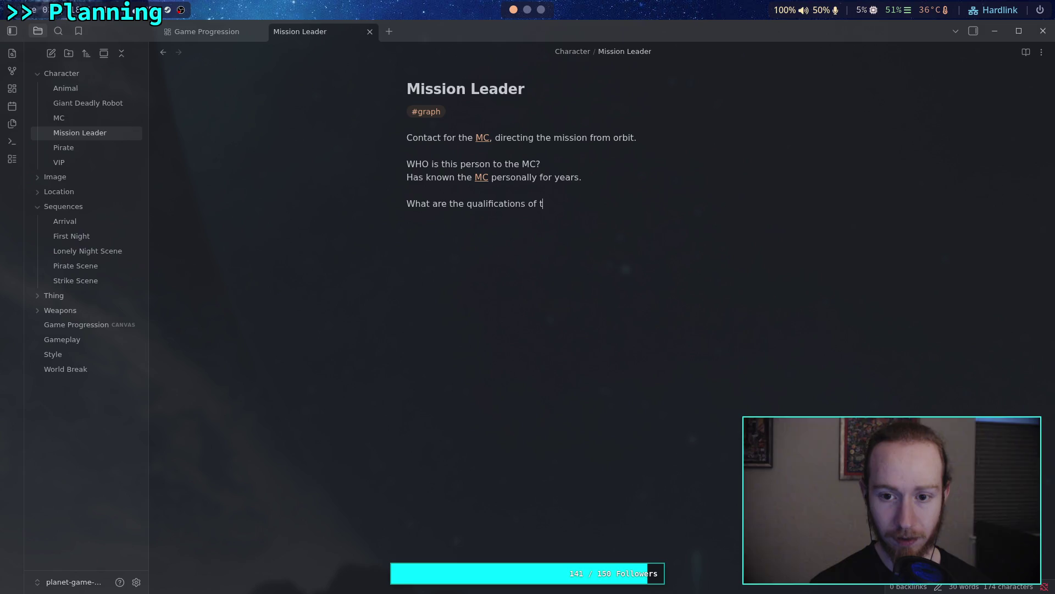
pyautogui.write('he ')
pyautogui.write('mu')
pyautogui.press('BackSpace')
pyautogui.press('BackSpace')
pyautogui.press('BackSpace')
pyautogui.write('is')
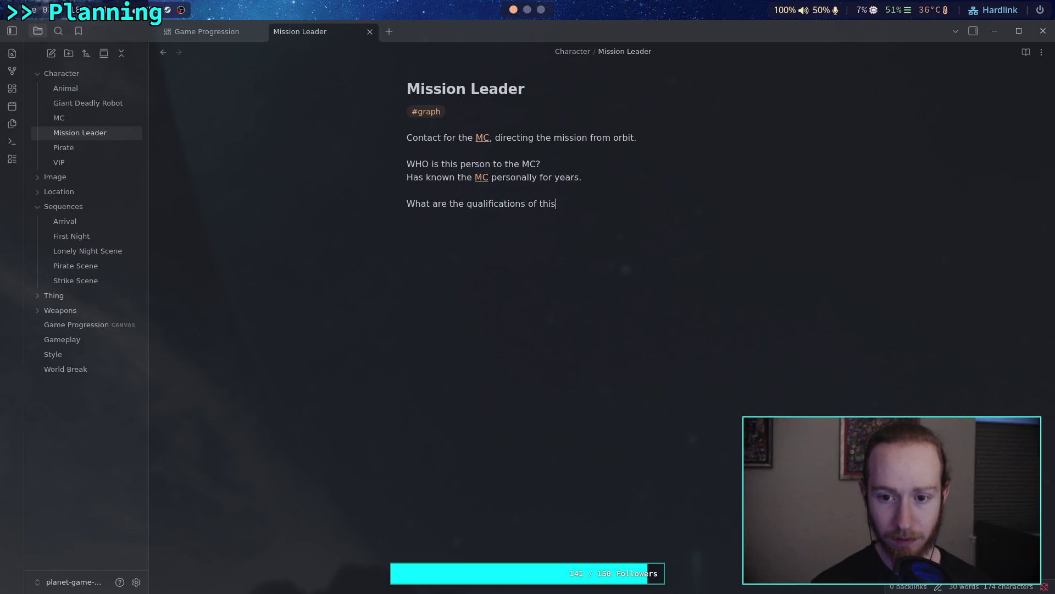
pyautogui.write(' person?')
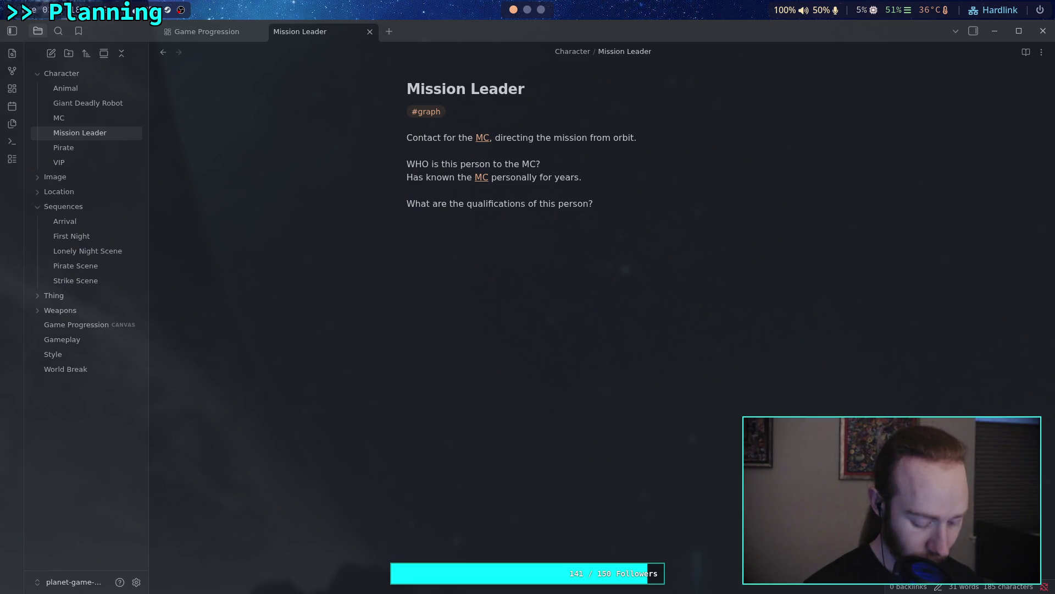
pyautogui.press('Return')
pyautogui.write('Joi')
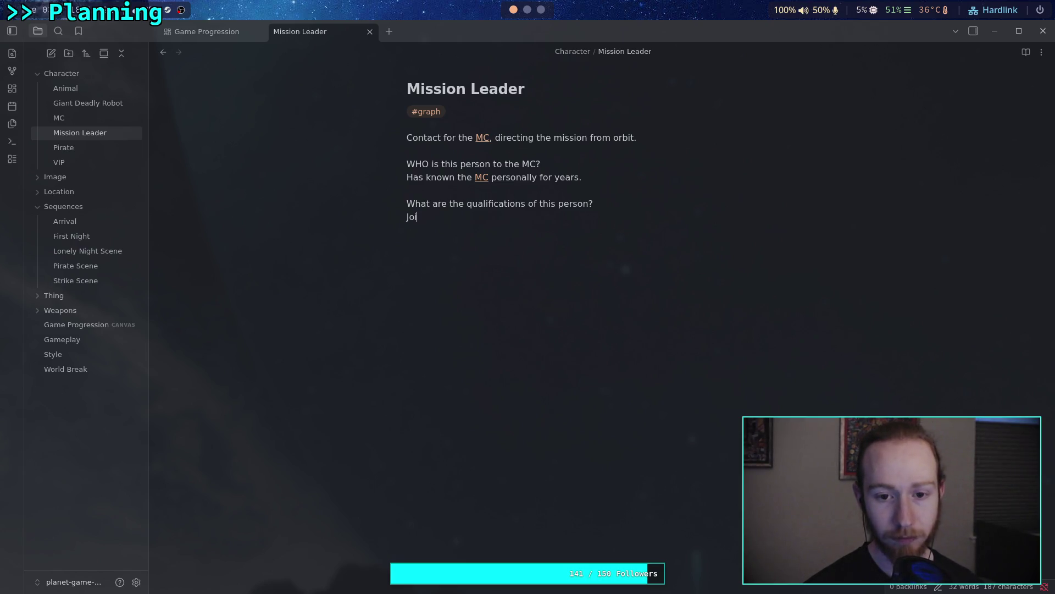
pyautogui.write('ned')
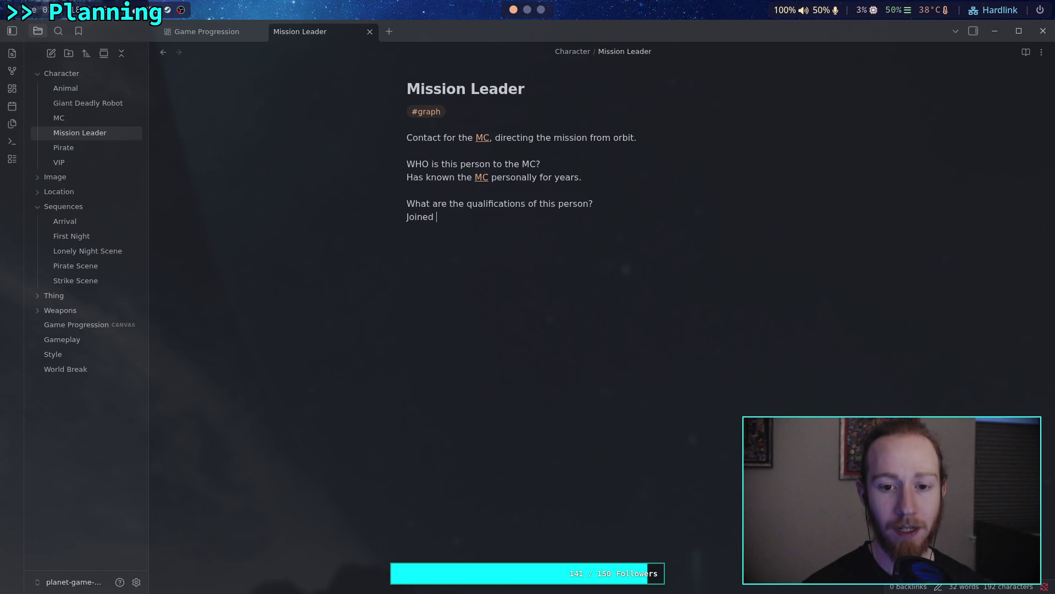
# Complete the answer: 'Joined the defense company at 17 years old, has been involved in several missions, lead many more.'
pyautogui.write('the defenc')
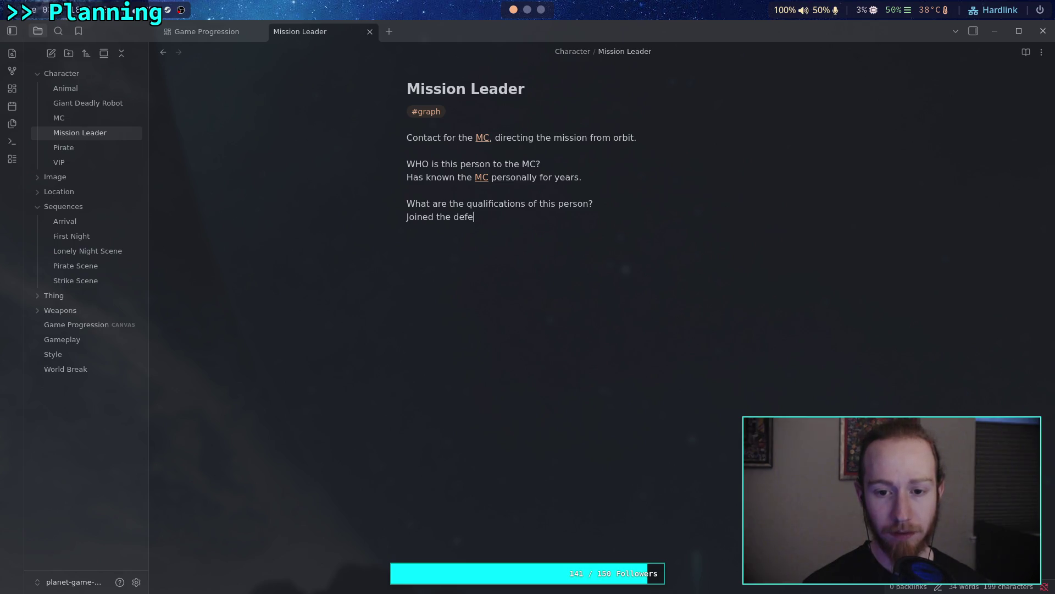
pyautogui.press('BackSpace')
pyautogui.write('se ')
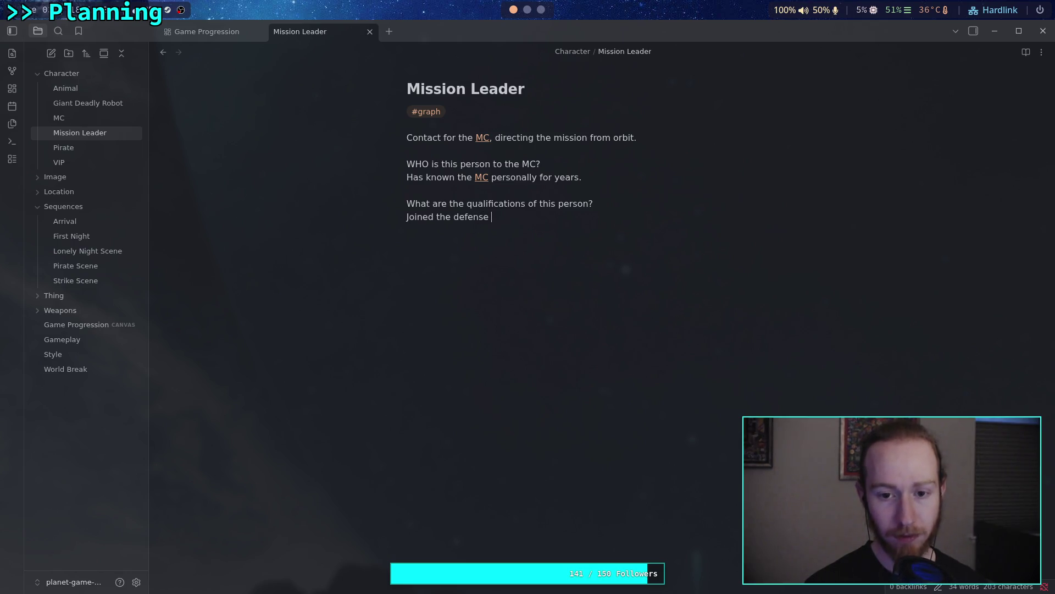
pyautogui.write('company l')
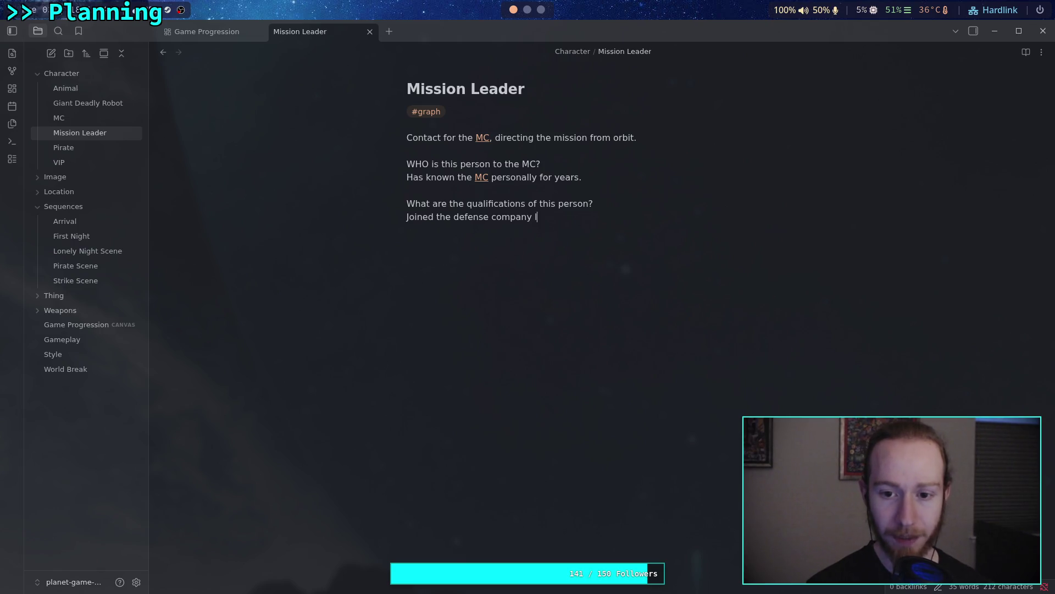
pyautogui.write('ate teens,')
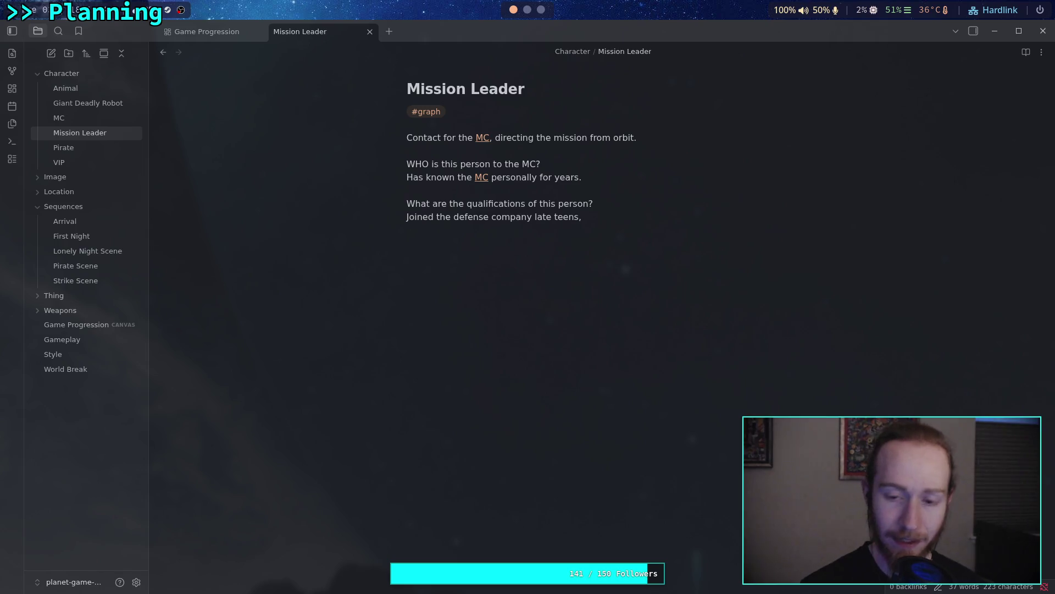
pyautogui.press('BackSpace')
pyautogui.press('BackSpace')
pyautogui.press('BackSpace')
pyautogui.press('BackSpace')
pyautogui.press('BackSpace')
pyautogui.press('BackSpace')
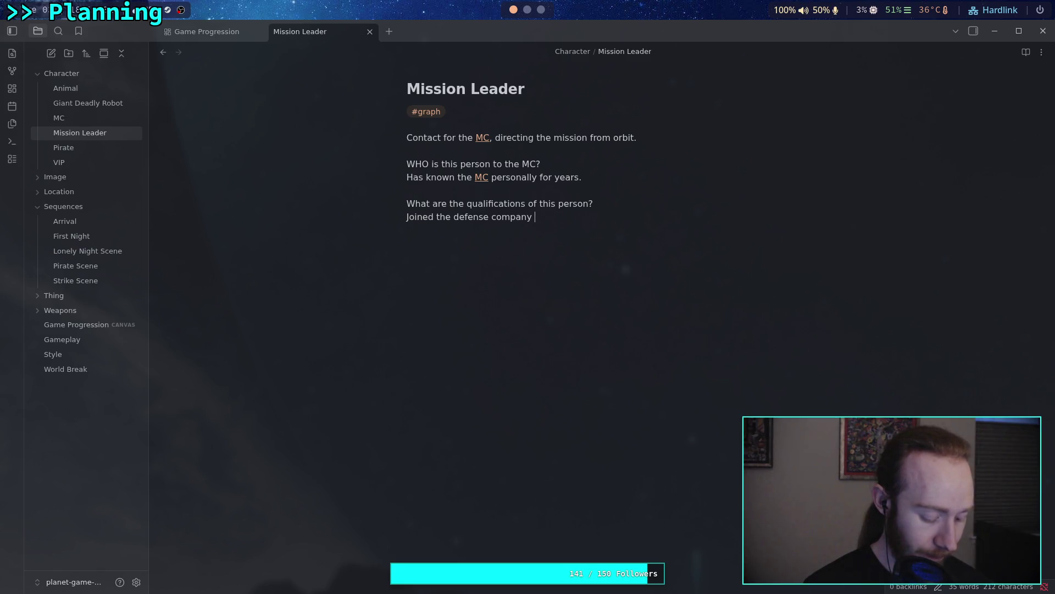
pyautogui.write('at 17 ')
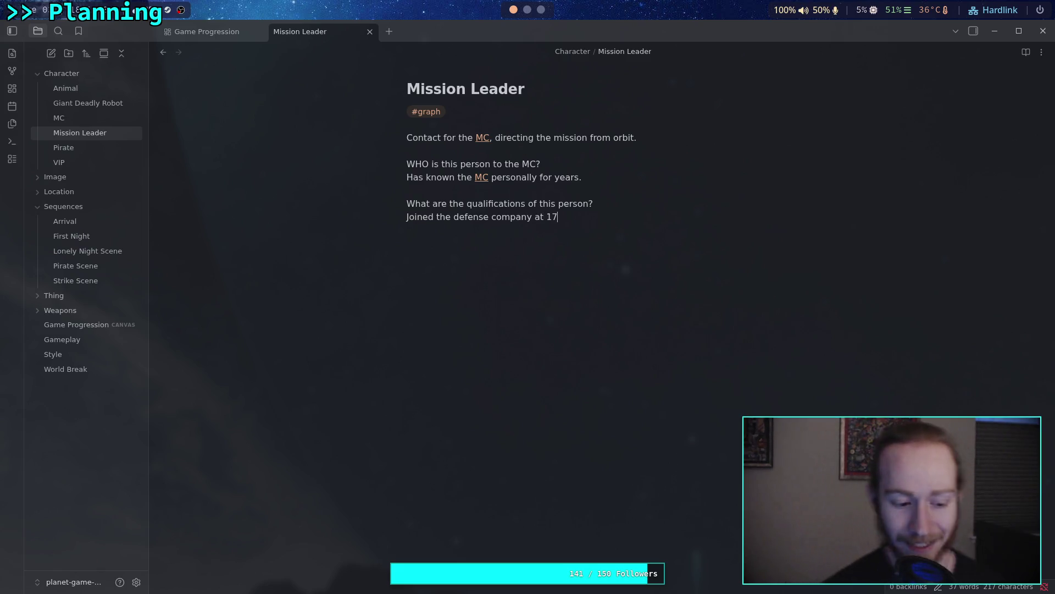
pyautogui.write('years old,')
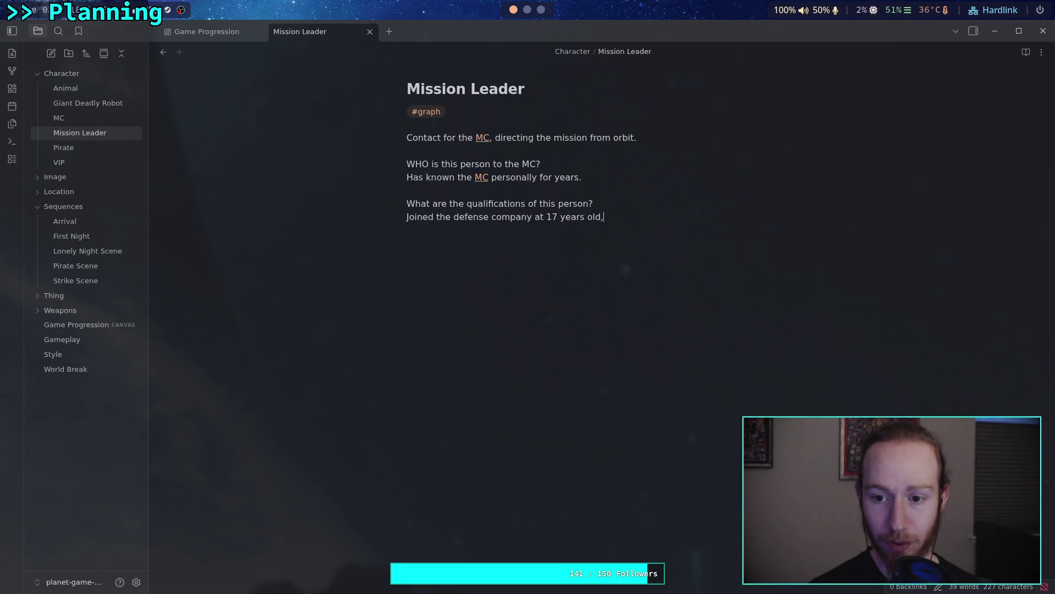
pyautogui.write(' has been ')
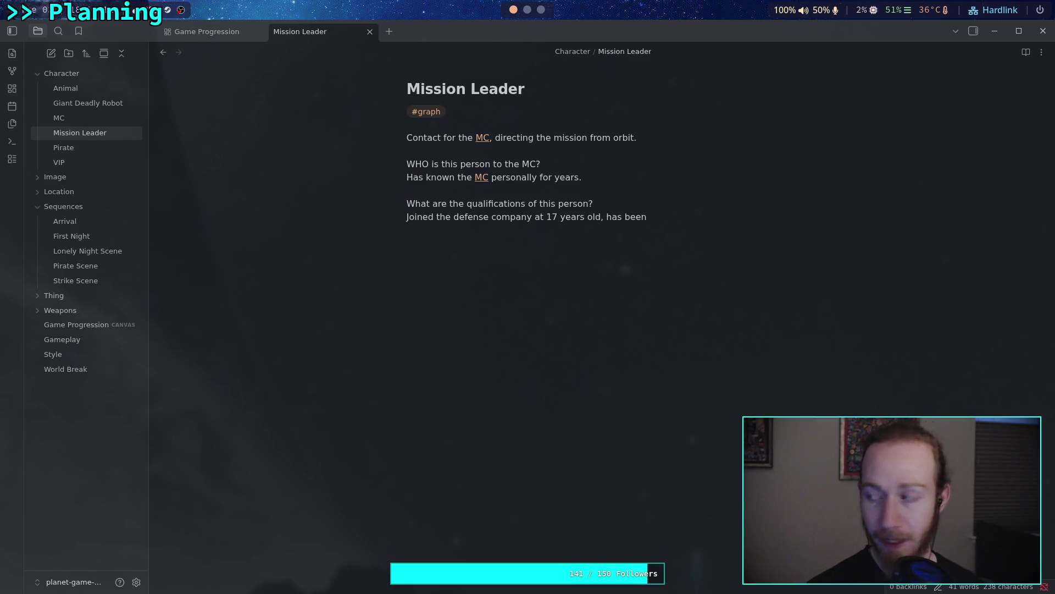
pyautogui.write('invol')
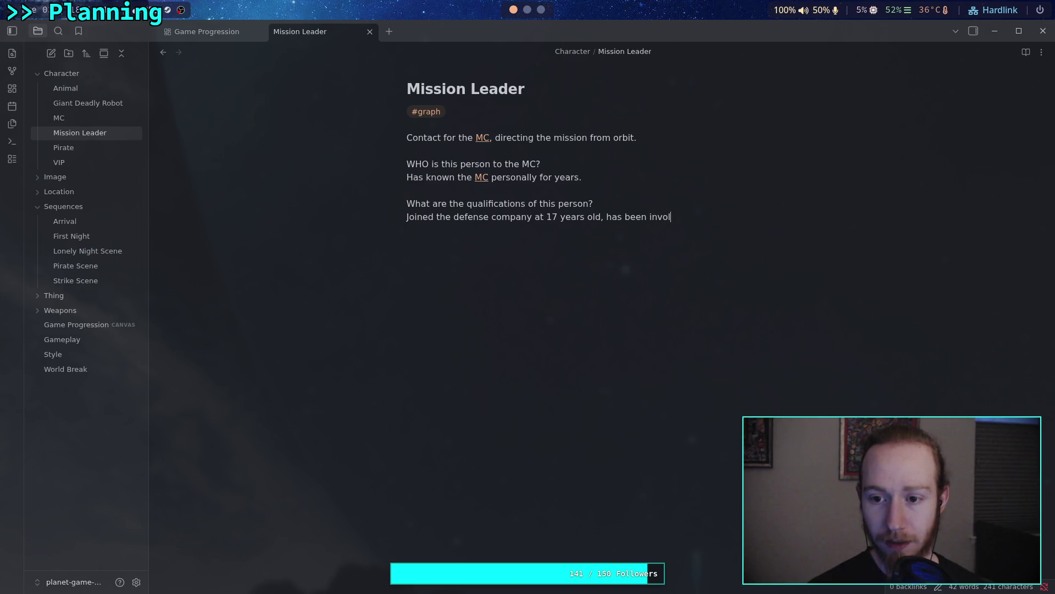
pyautogui.write('ved in many')
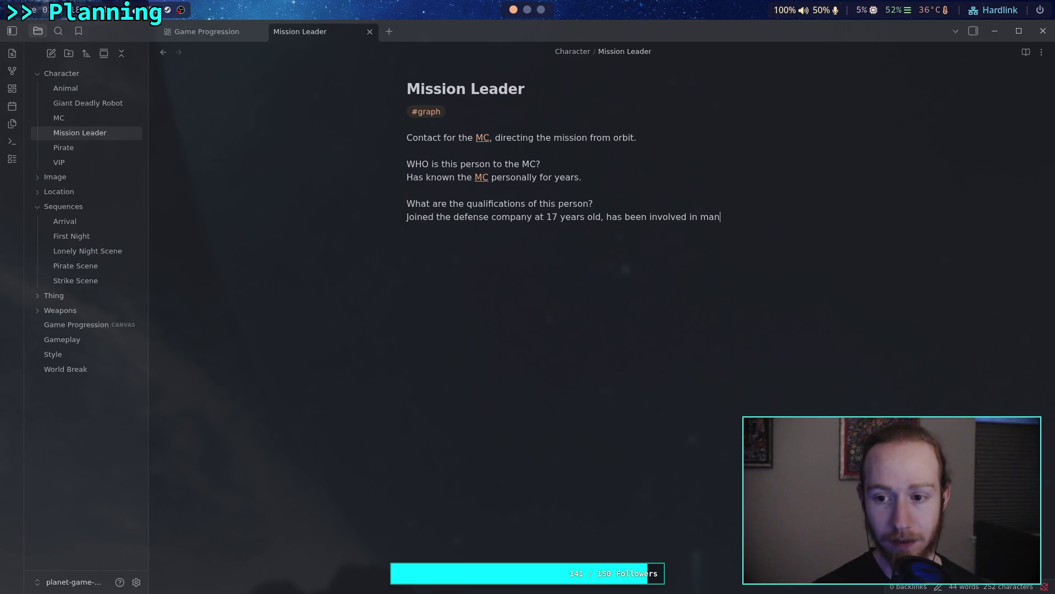
pyautogui.hotkey('ctrl', 'BackSpace')
pyautogui.write('several missions, ')
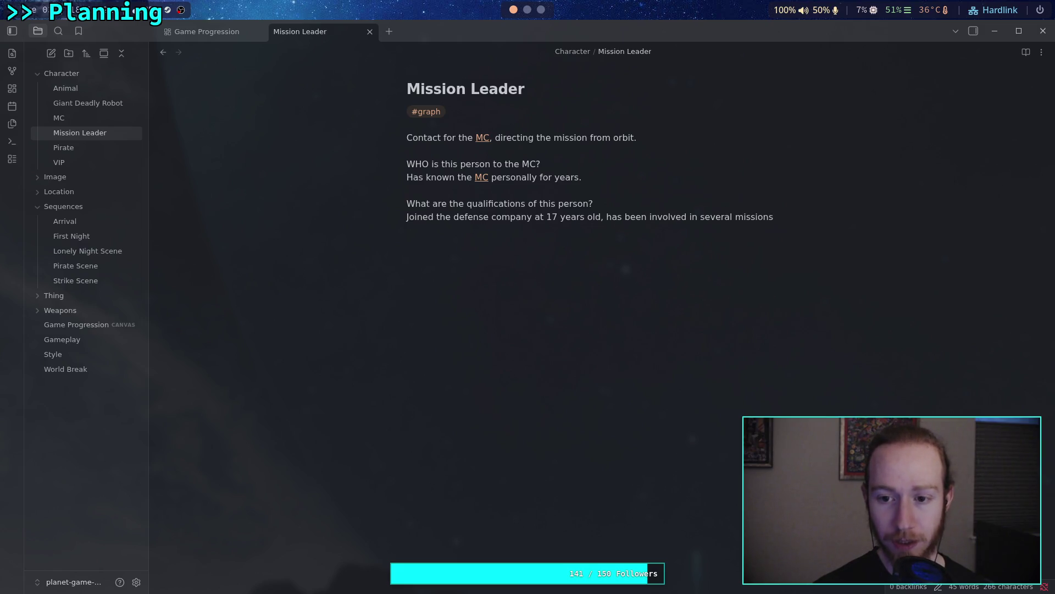
pyautogui.write('lead ')
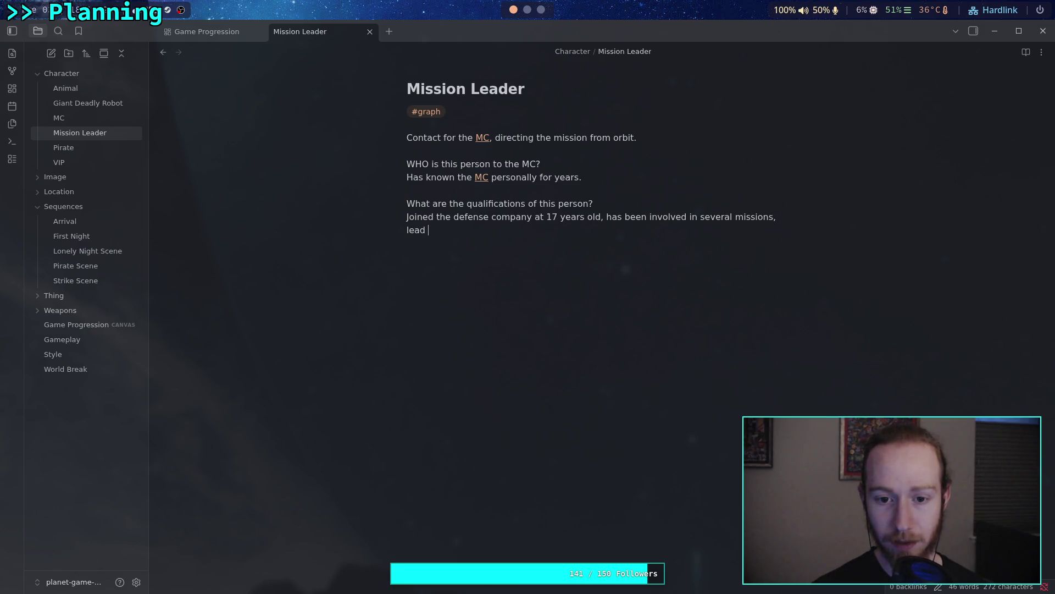
pyautogui.write('many more')
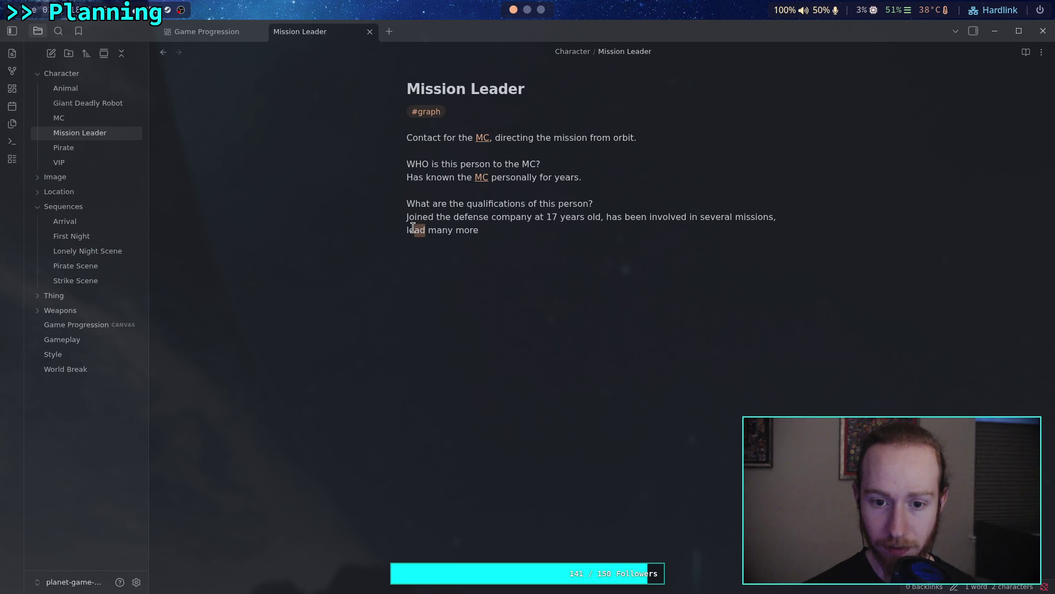
pyautogui.write('.')
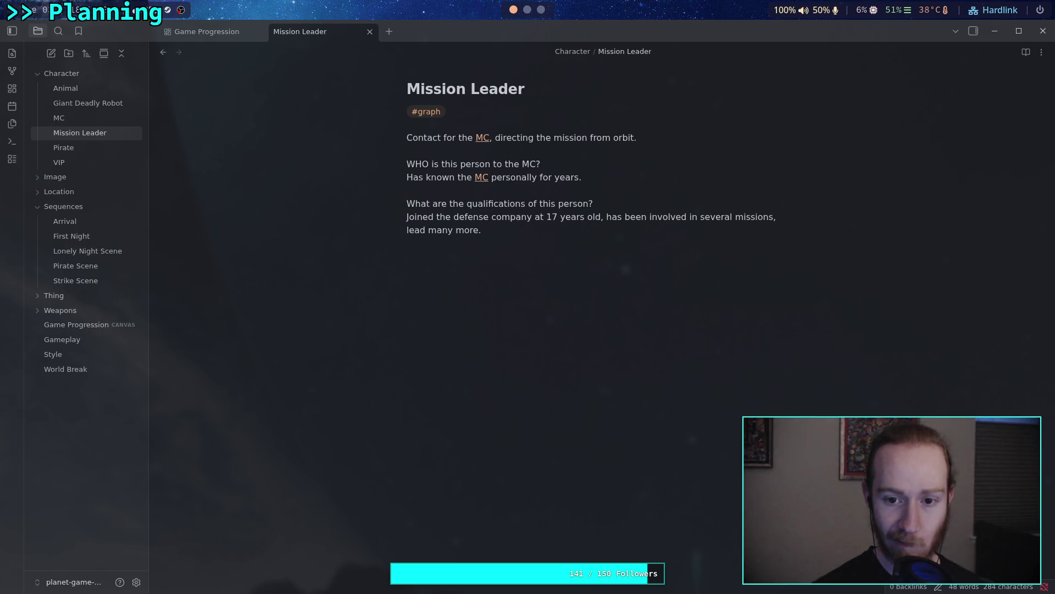
pyautogui.click(632, 176)
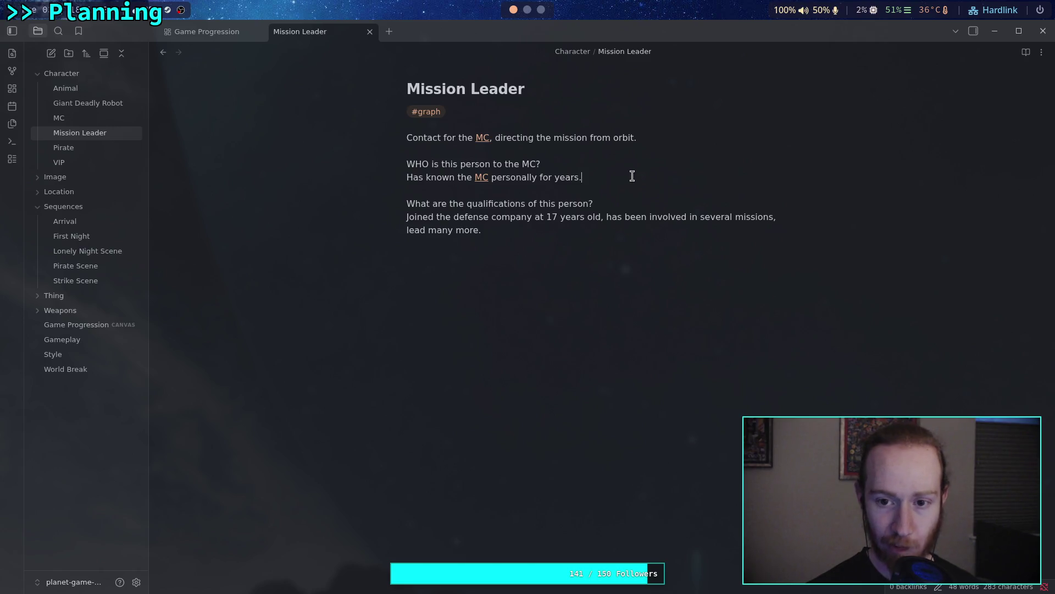
# Draft, then delete, a follow-up sentence after 'personally for years.', leaving that line unchanged
pyautogui.write(' They have')
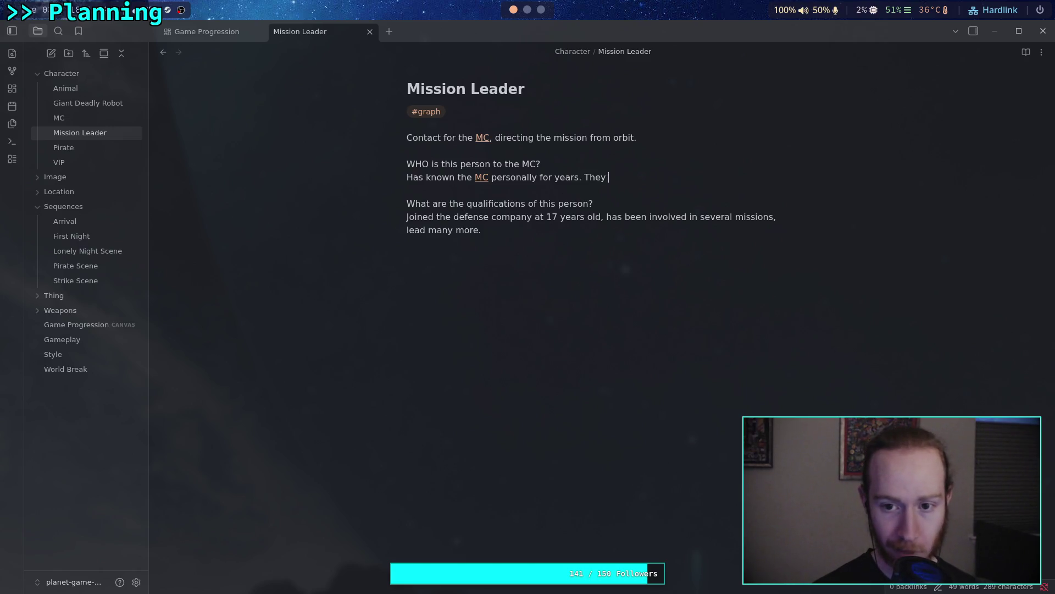
pyautogui.press('BackSpace')
pyautogui.press('BackSpace')
pyautogui.press('BackSpace')
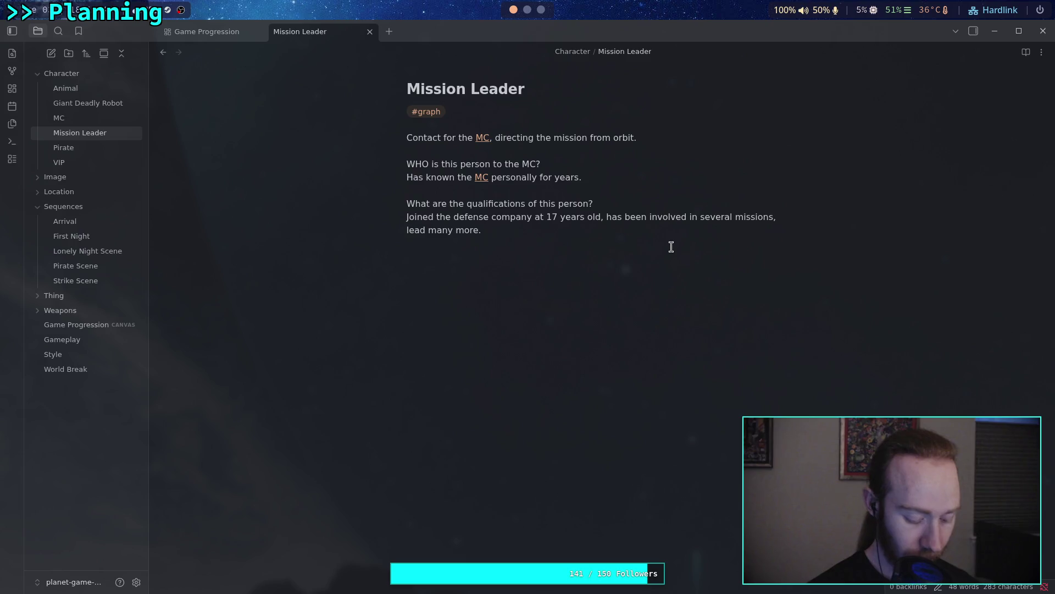
pyautogui.write('It is not known if the to')
pyautogui.press('BackSpace')
pyautogui.write('wo have ever')
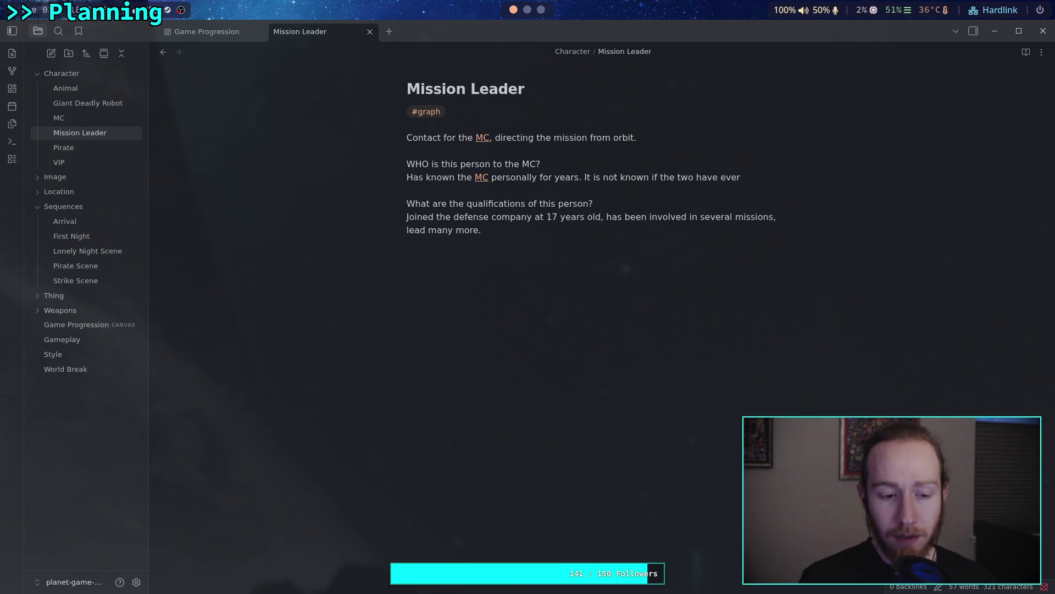
pyautogui.press('BackSpace')
pyautogui.press('BackSpace')
pyautogui.press('BackSpace')
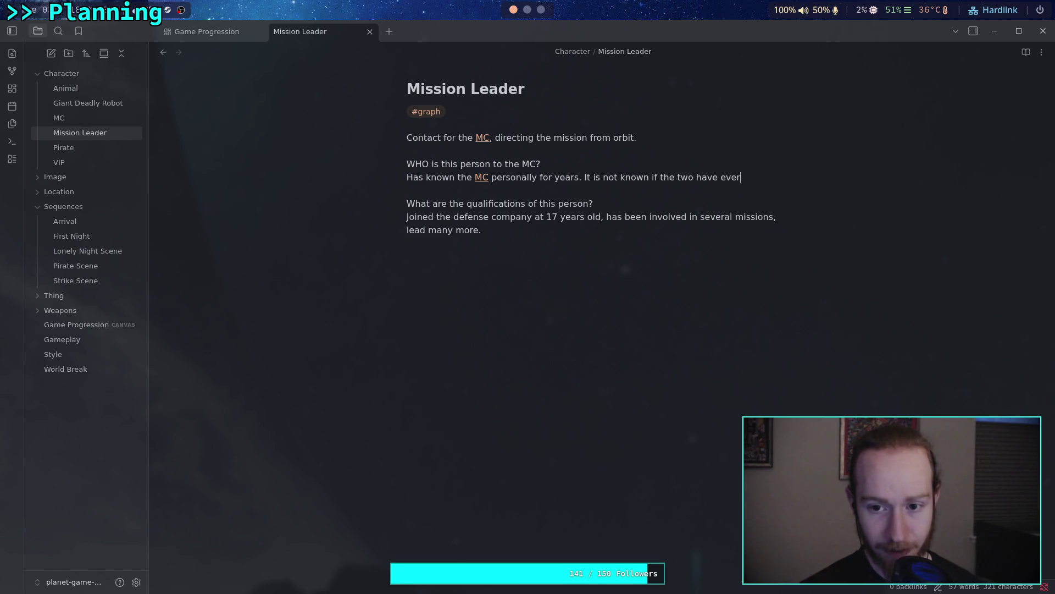
pyautogui.press('BackSpace')
pyautogui.press('BackSpace')
pyautogui.press('BackSpace')
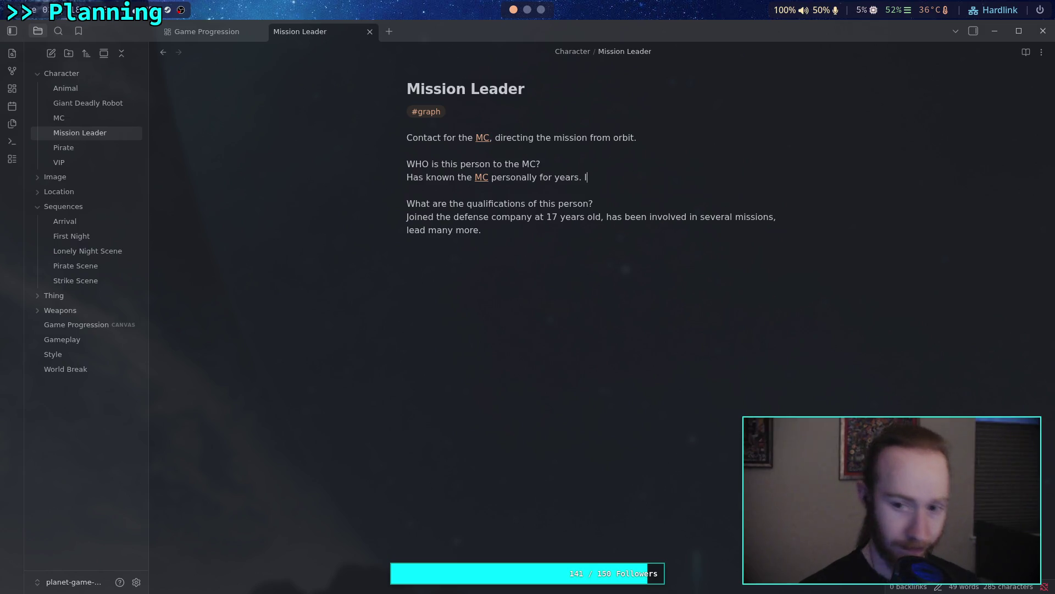
# Begin a new sentence 'Has not' after 'lead many more.' in the qualifications answer
pyautogui.click(630, 234)
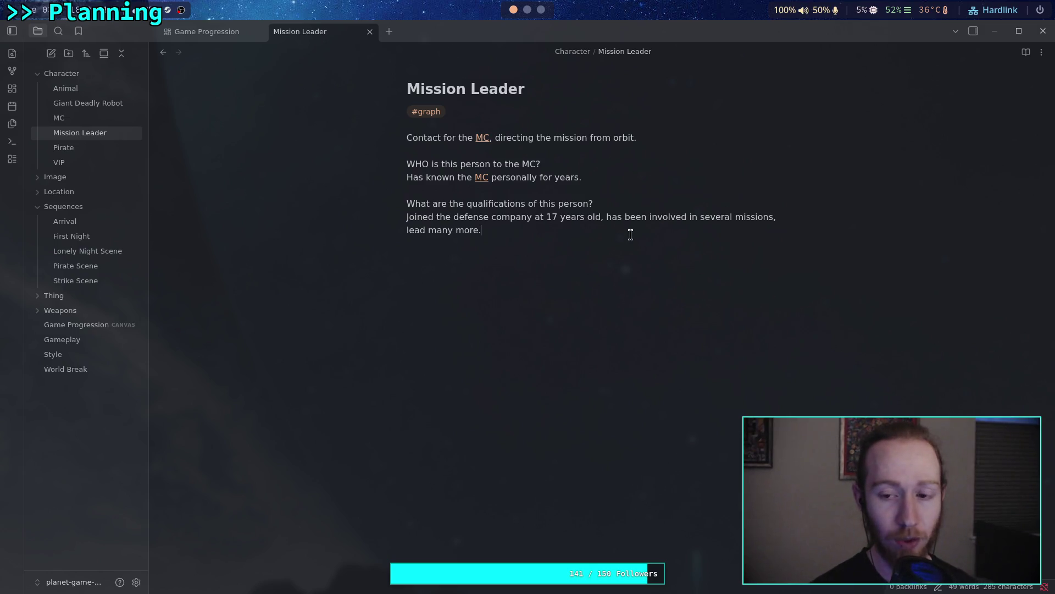
pyautogui.press('BackSpace')
pyautogui.write('He')
pyautogui.press('BackSpace')
pyautogui.press('BackSpace')
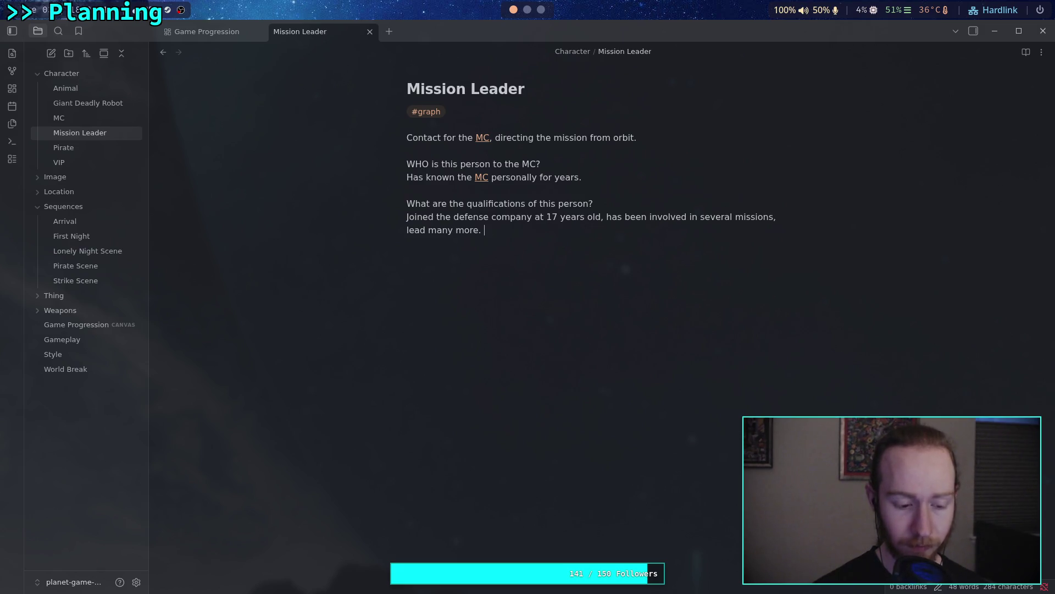
pyautogui.write('Has not')
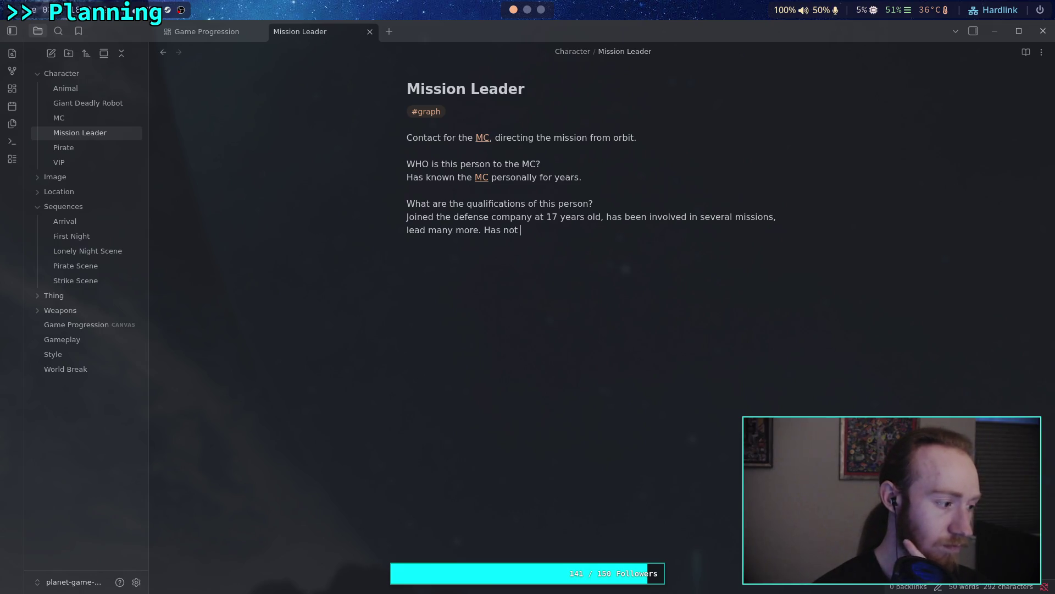
pyautogui.click(111, 119)
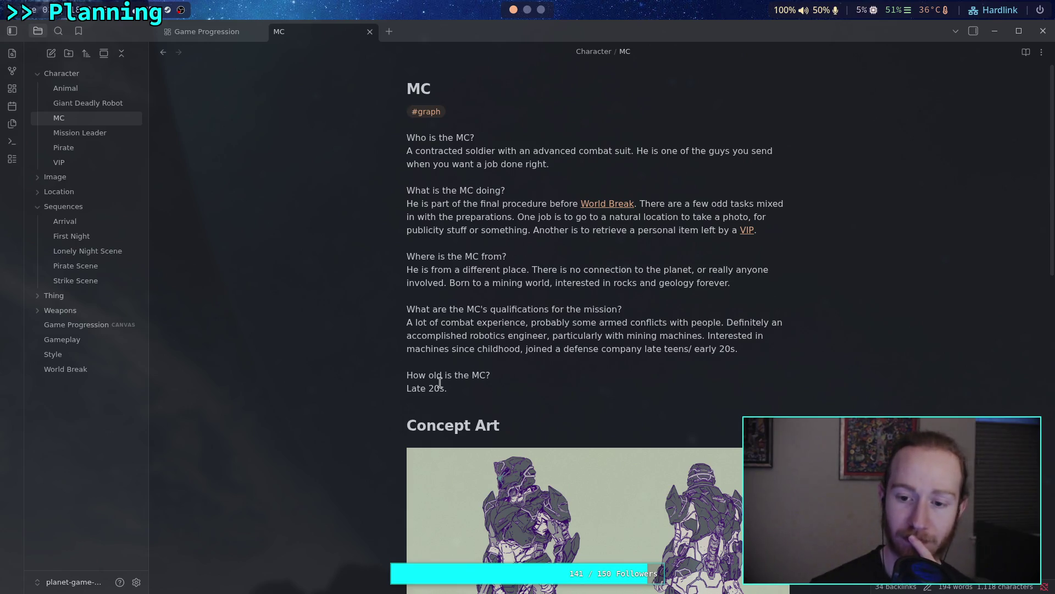
pyautogui.click(646, 348)
pyautogui.moveTo(650, 348); pyautogui.dragTo(733, 349)
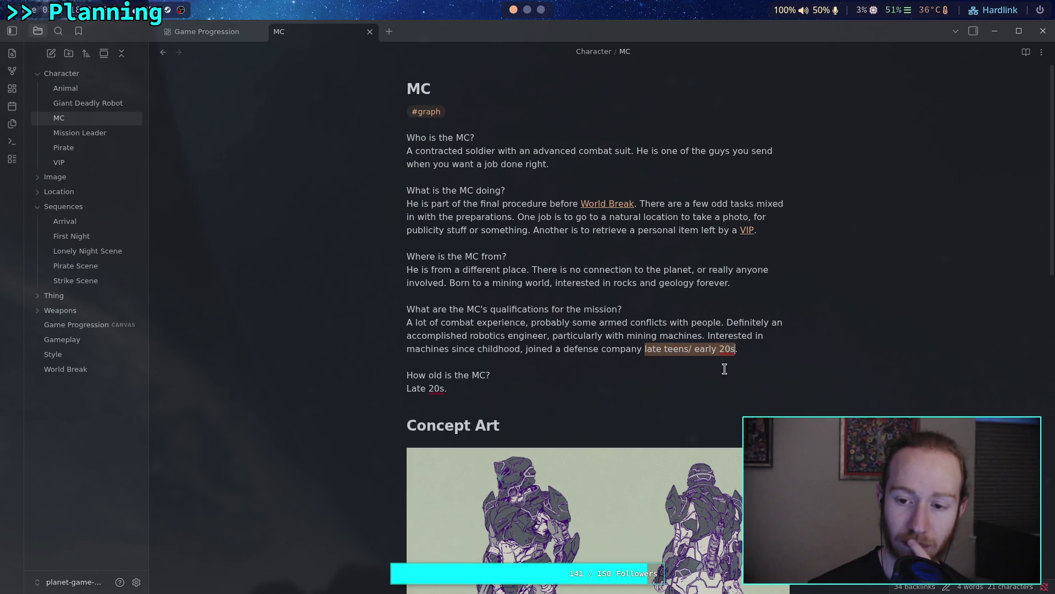
pyautogui.click(714, 389)
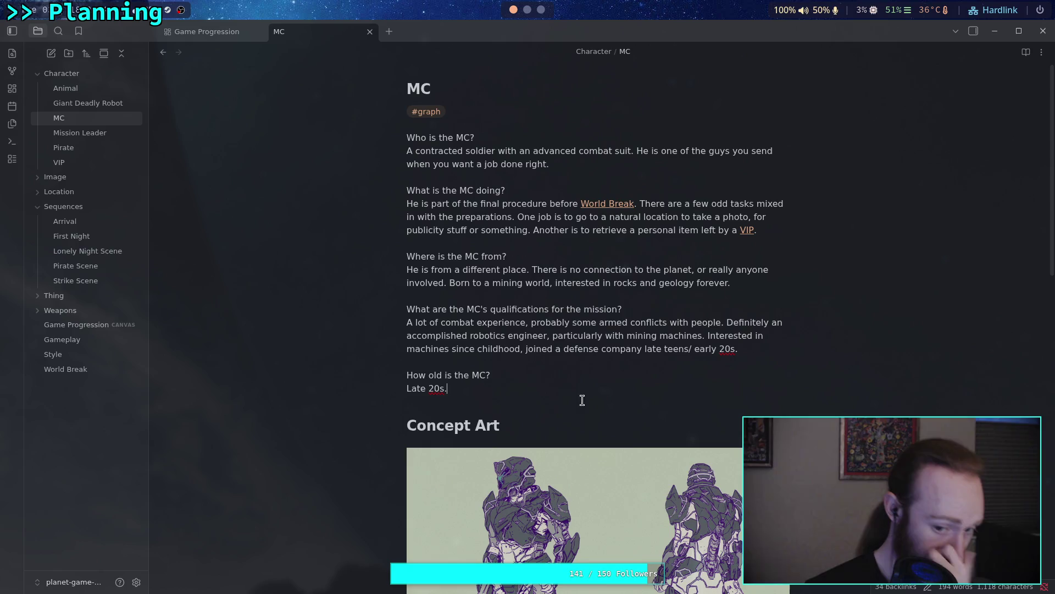
pyautogui.moveTo(427, 388); pyautogui.dragTo(407, 389)
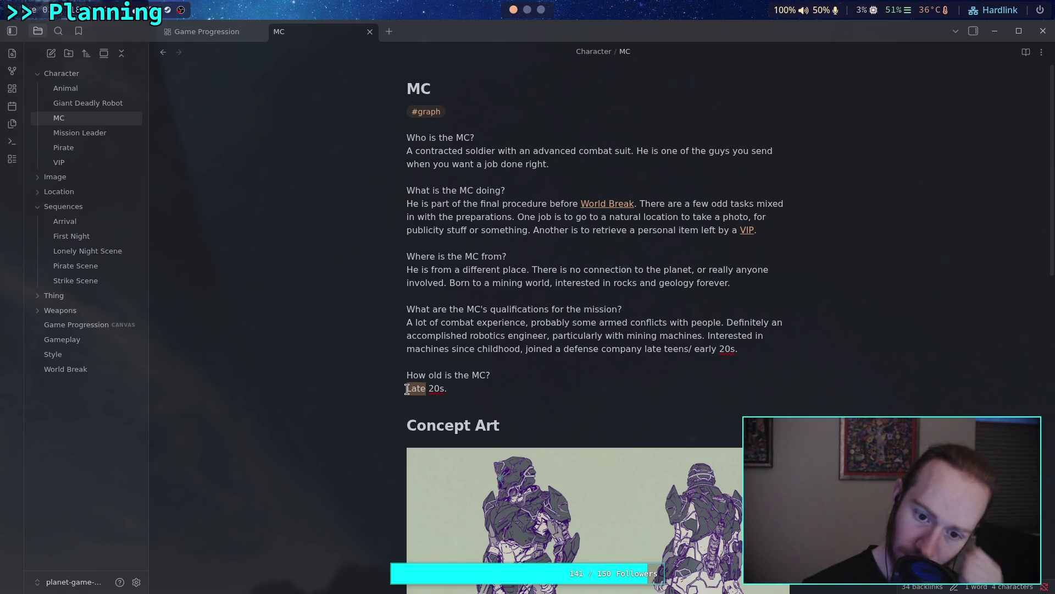
pyautogui.write('Mid')
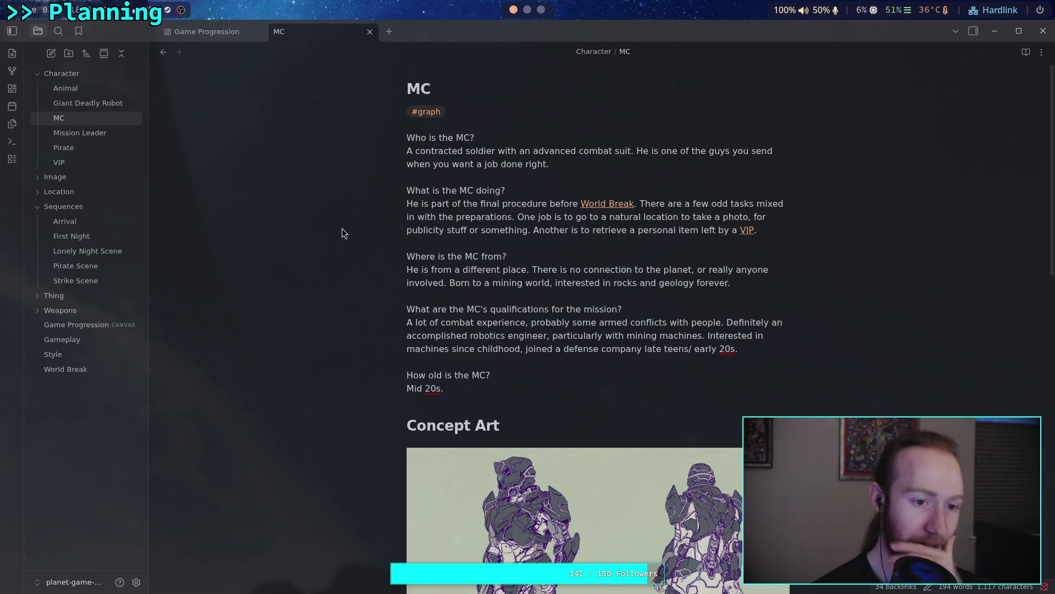
pyautogui.click(77, 136)
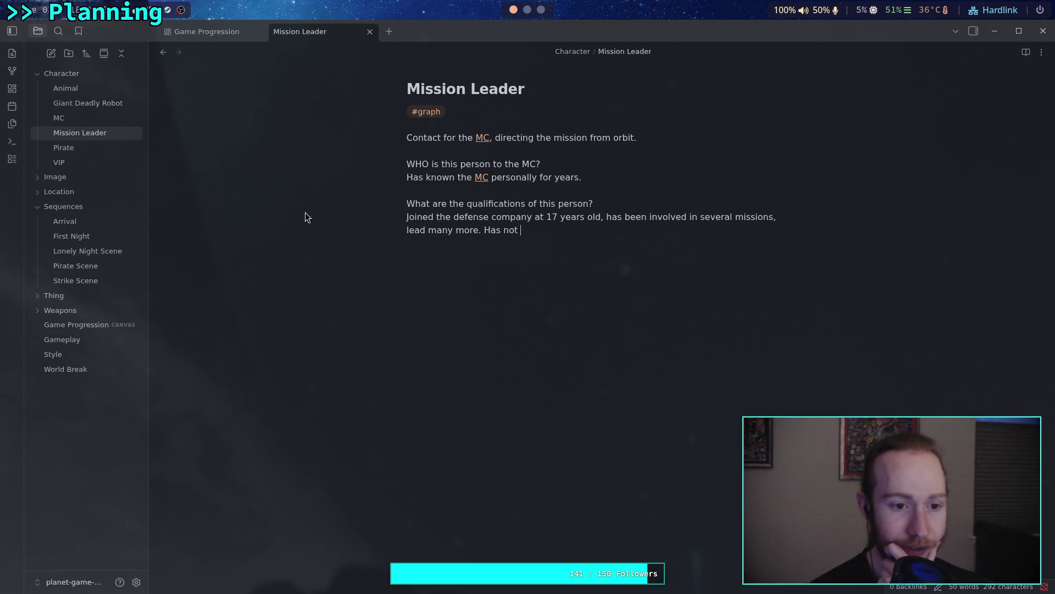
pyautogui.click(83, 120)
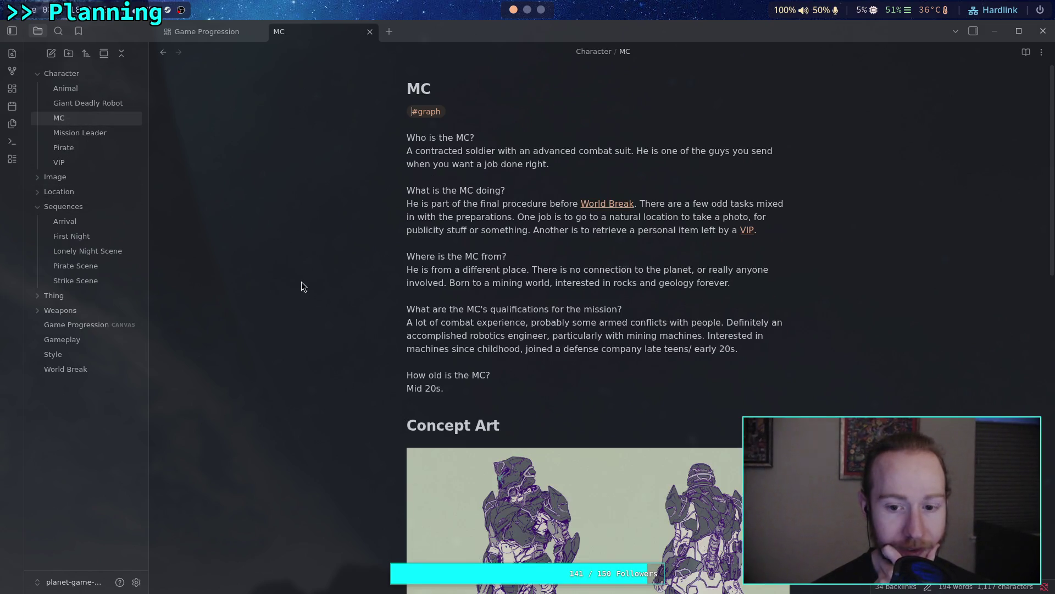
pyautogui.moveTo(416, 385); pyautogui.dragTo(408, 385)
pyautogui.write('Late')
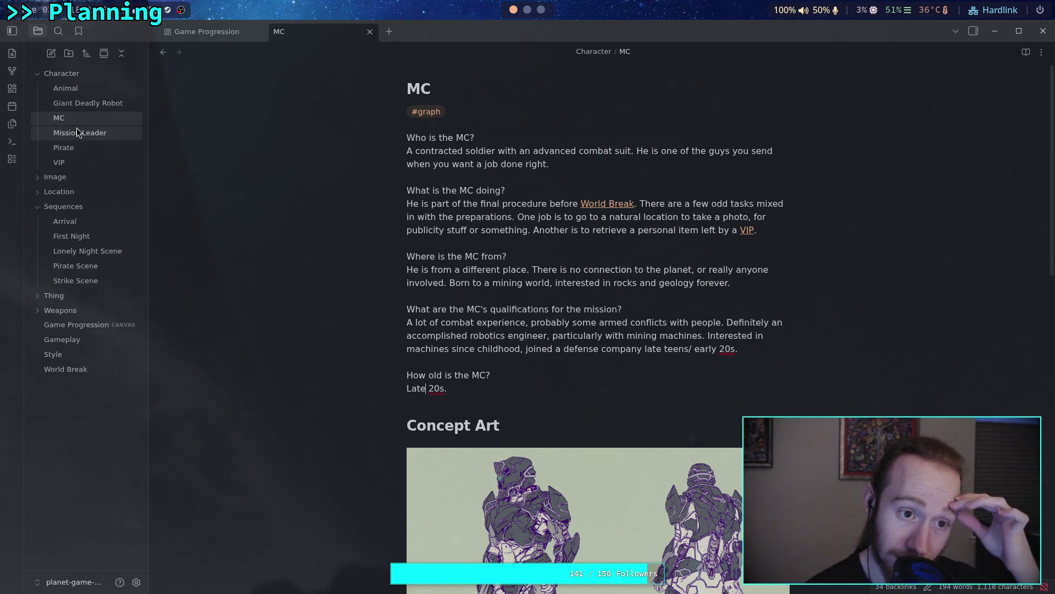
pyautogui.click(87, 133)
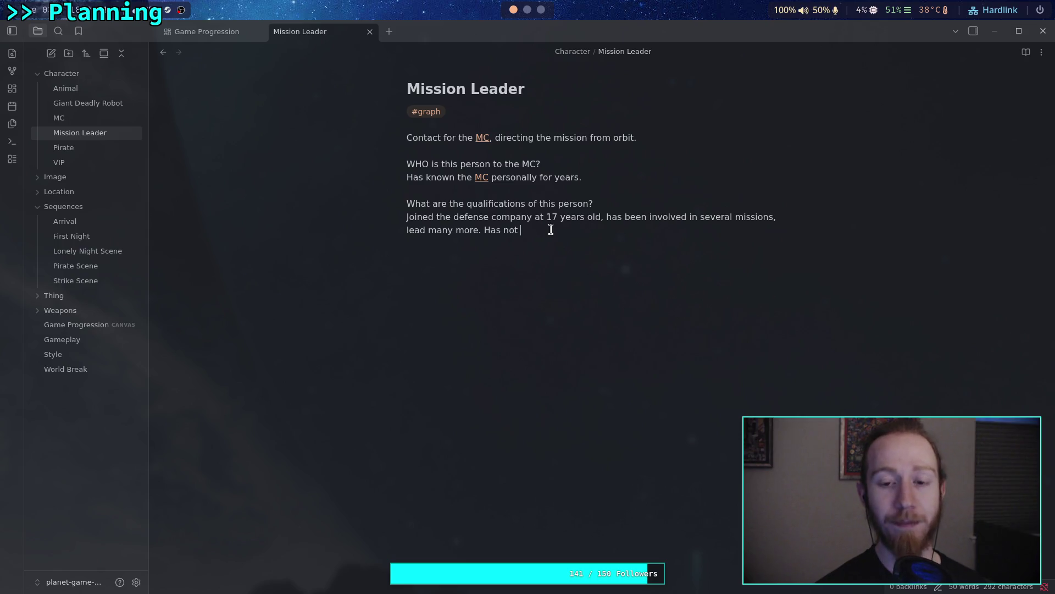
# Replace 'Has not' with 'Is not an armored soldier.' after 'lead many more.'
pyautogui.press('BackSpace')
pyautogui.press('BackSpace')
pyautogui.press('BackSpace')
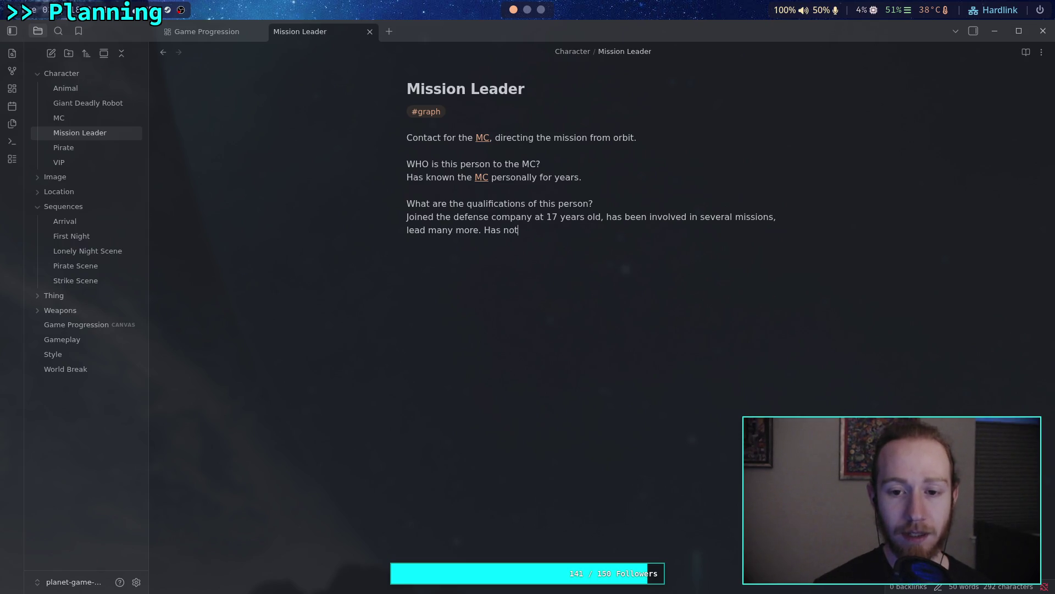
pyautogui.write('IS')
pyautogui.press('BackSpace')
pyautogui.press('BackSpace')
pyautogui.write('s not an armer')
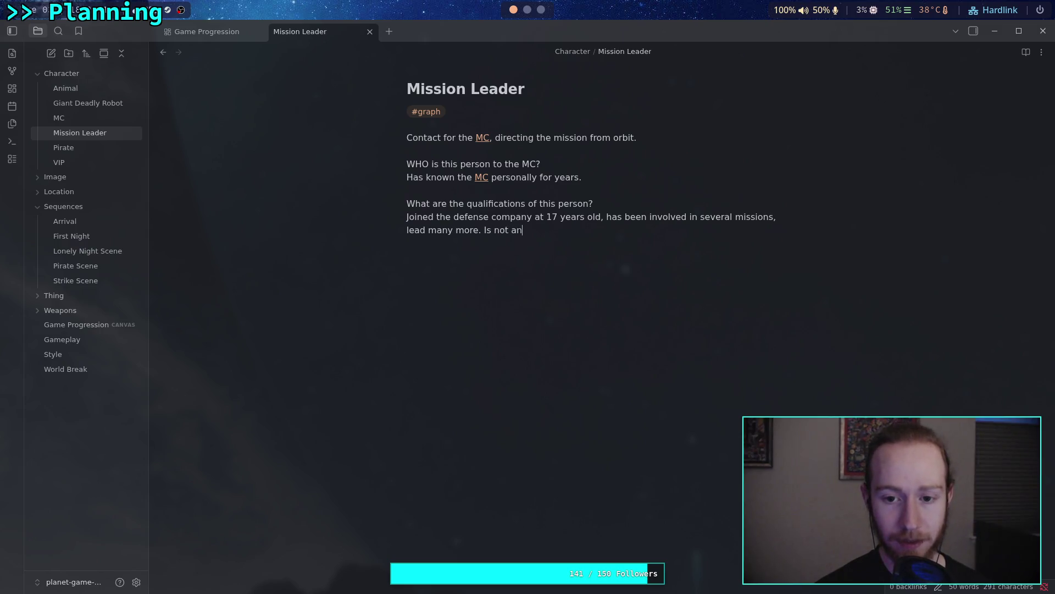
pyautogui.write('ored ')
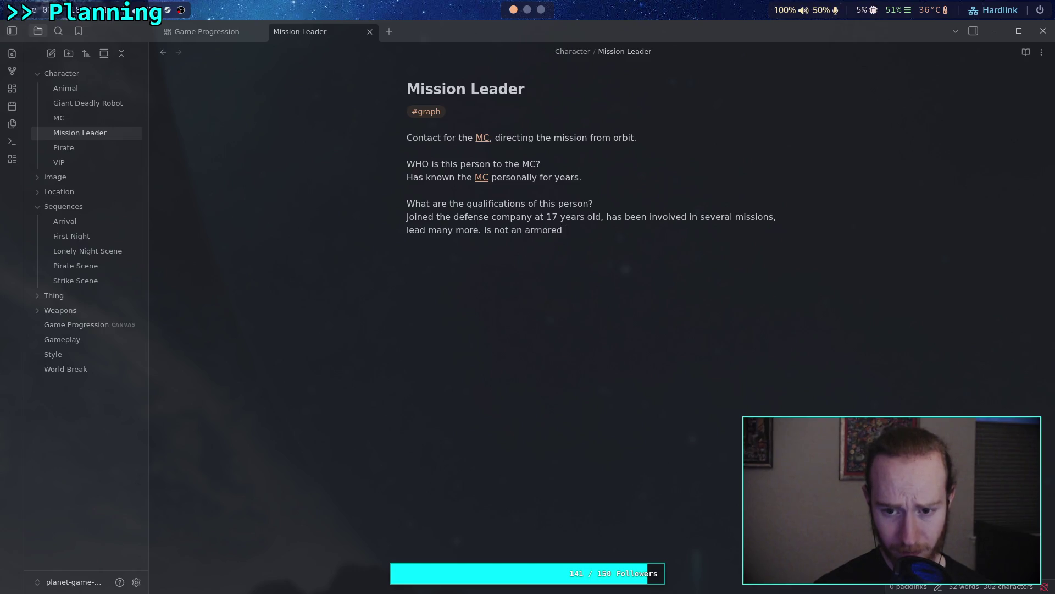
pyautogui.write('soldr')
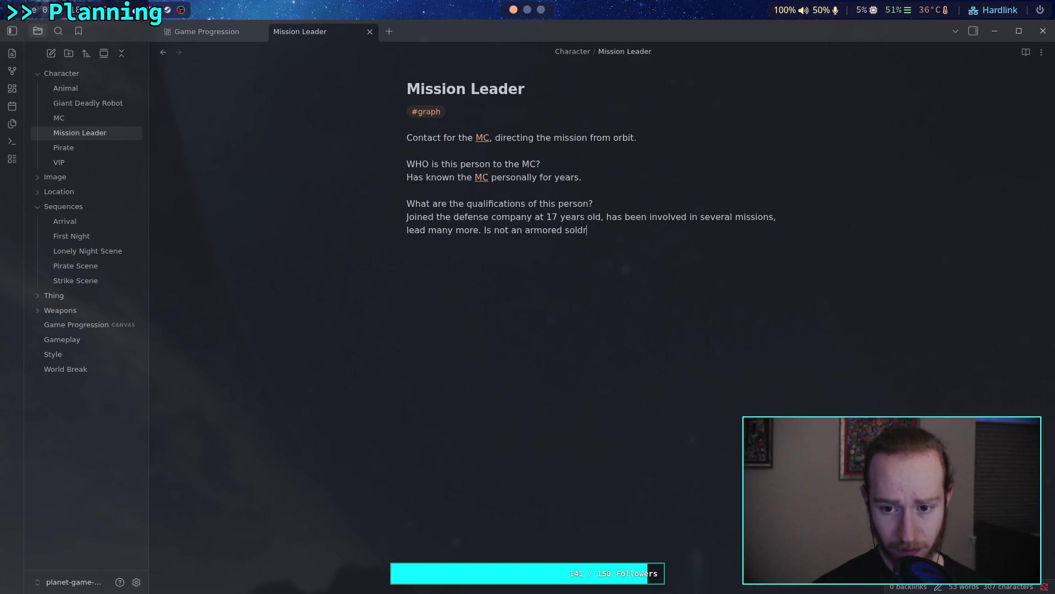
pyautogui.press('BackSpace')
pyautogui.write('ier.')
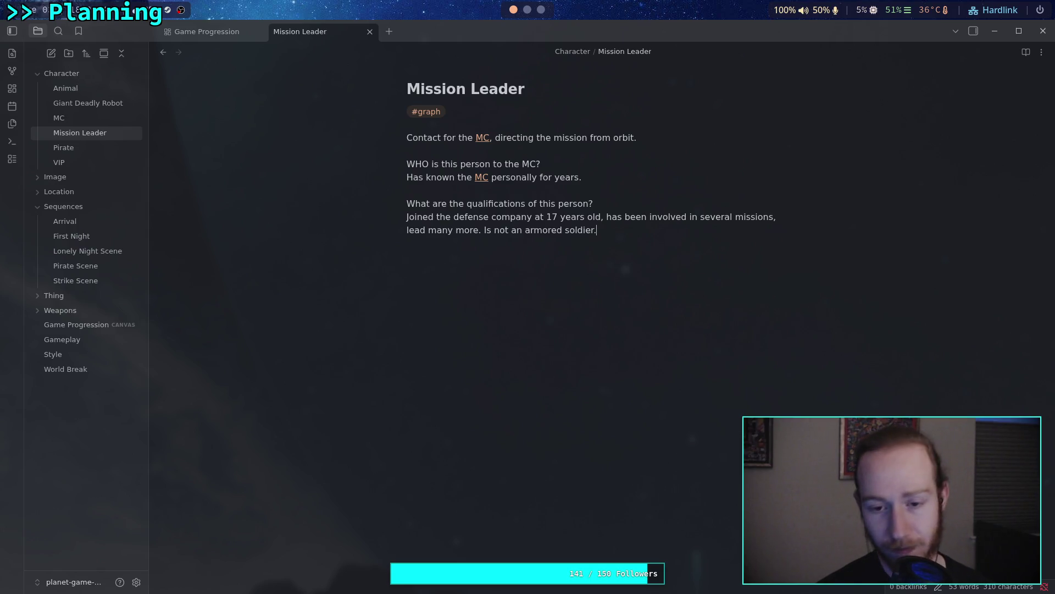
# Change that sentence to 'Was an armored soldier for a short time, chose a different path. Very knowledgeable.'
pyautogui.press('BackSpace')
pyautogui.hotkey('ctrl', 'BackSpace')
pyautogui.hotkey('ctrl', 'BackSpace')
pyautogui.hotkey('ctrl', 'BackSpace')
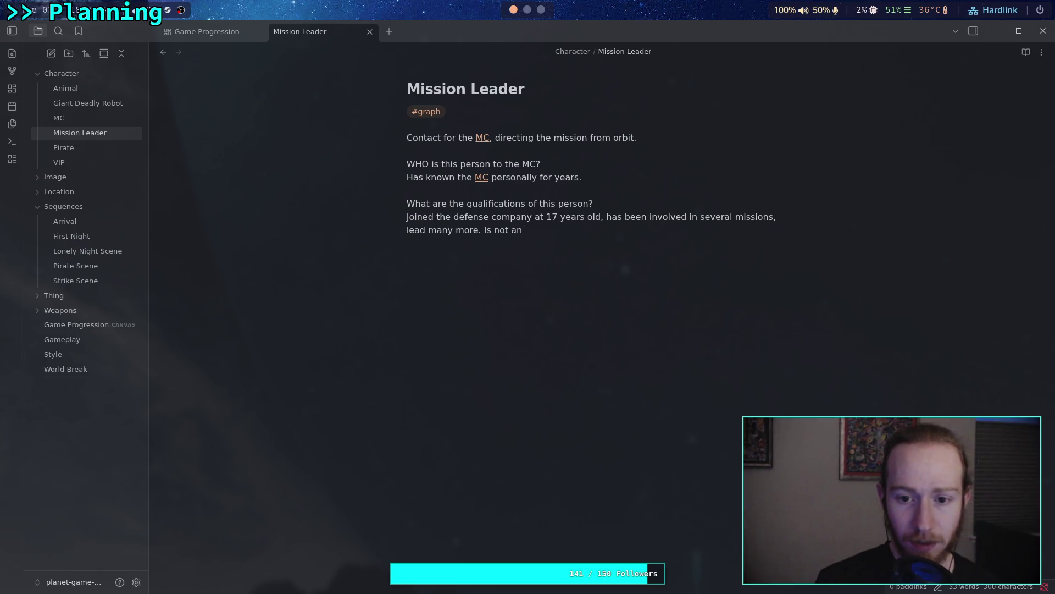
pyautogui.write('Was in the')
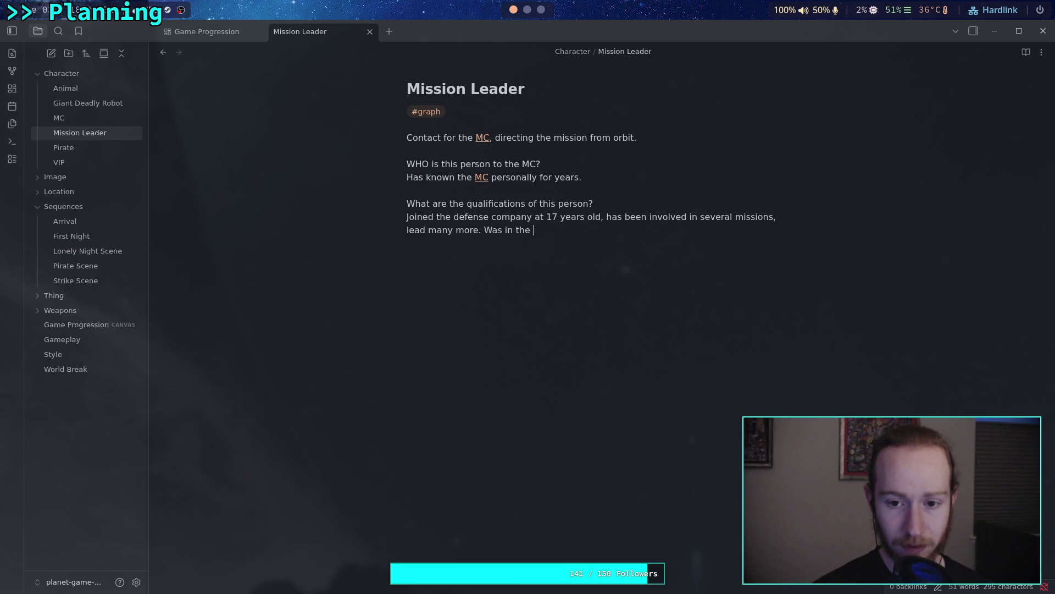
pyautogui.hotkey('ctrl', 'BackSpace')
pyautogui.hotkey('ctrl', 'BackSpace')
pyautogui.write('an armo')
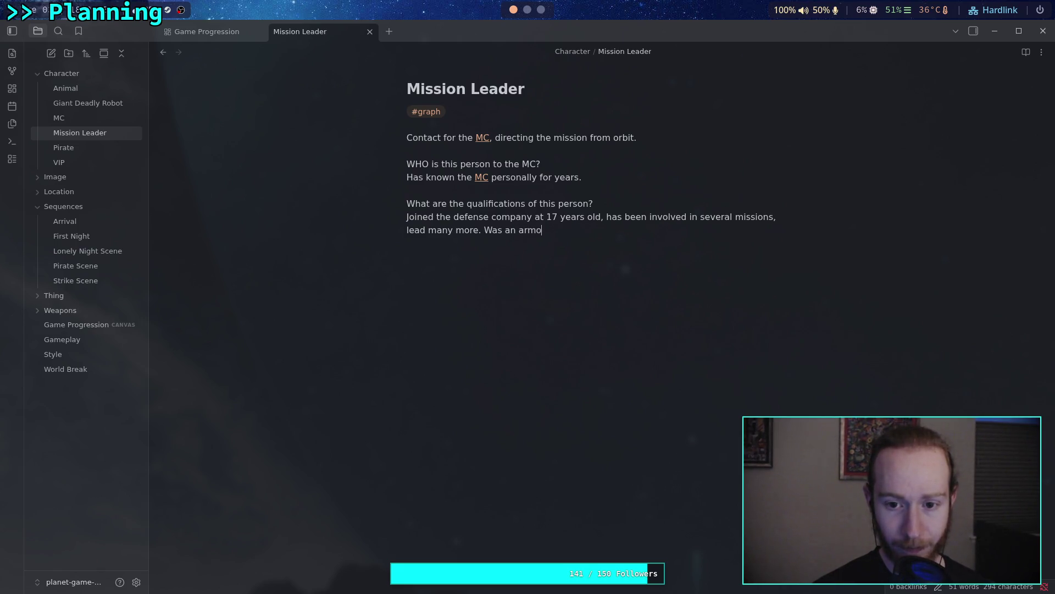
pyautogui.write('red soldier f')
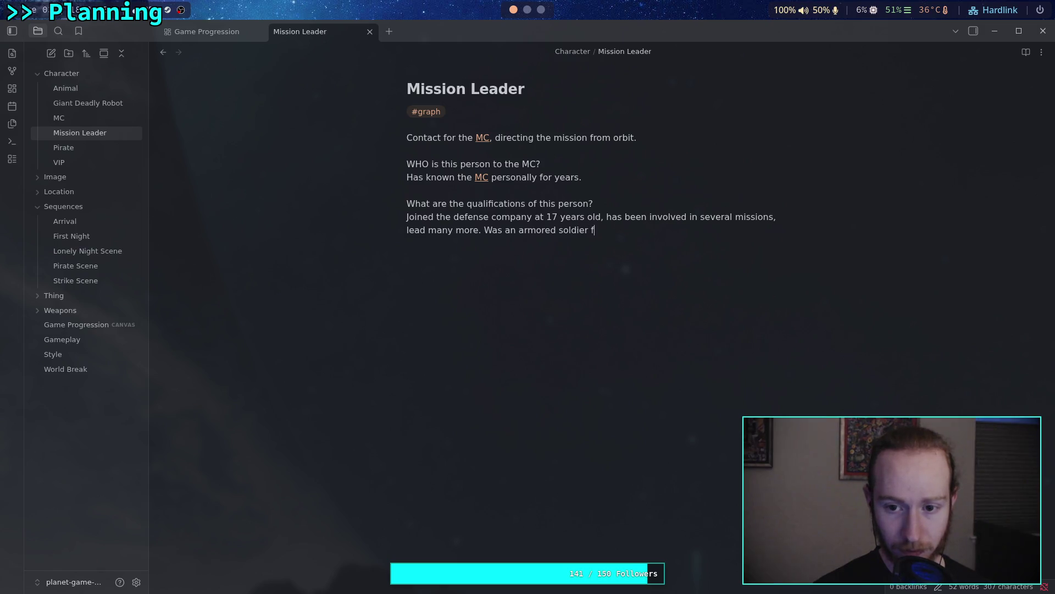
pyautogui.write('or a short time, ')
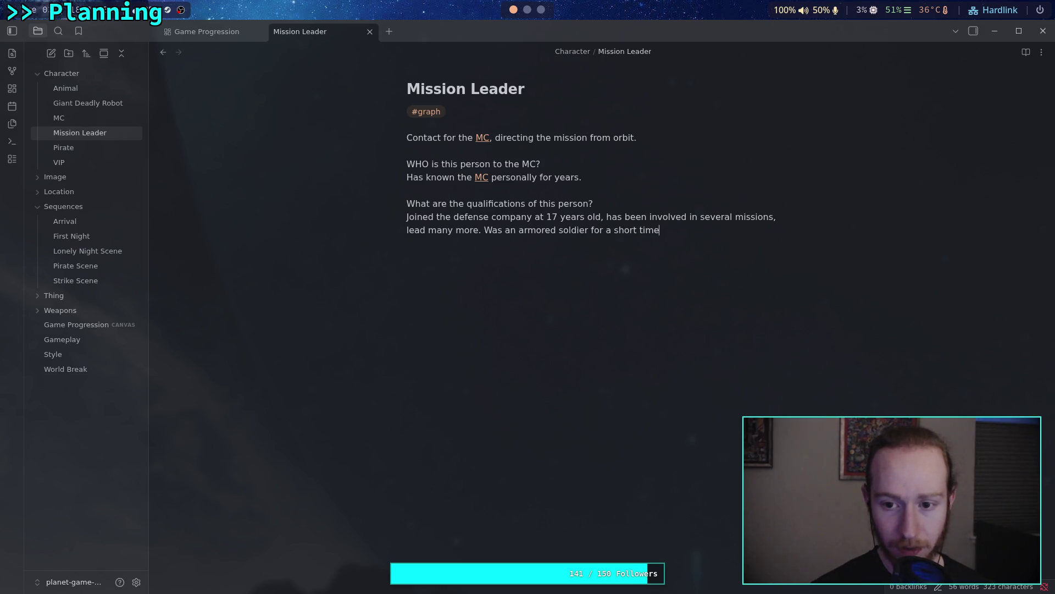
pyautogui.write('chose a ')
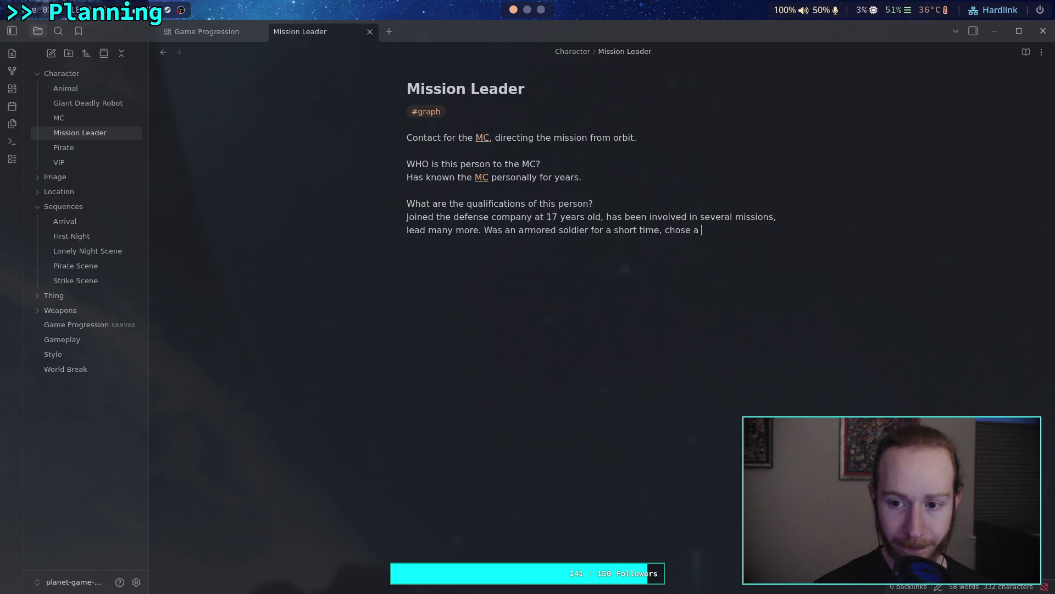
pyautogui.write('different path.')
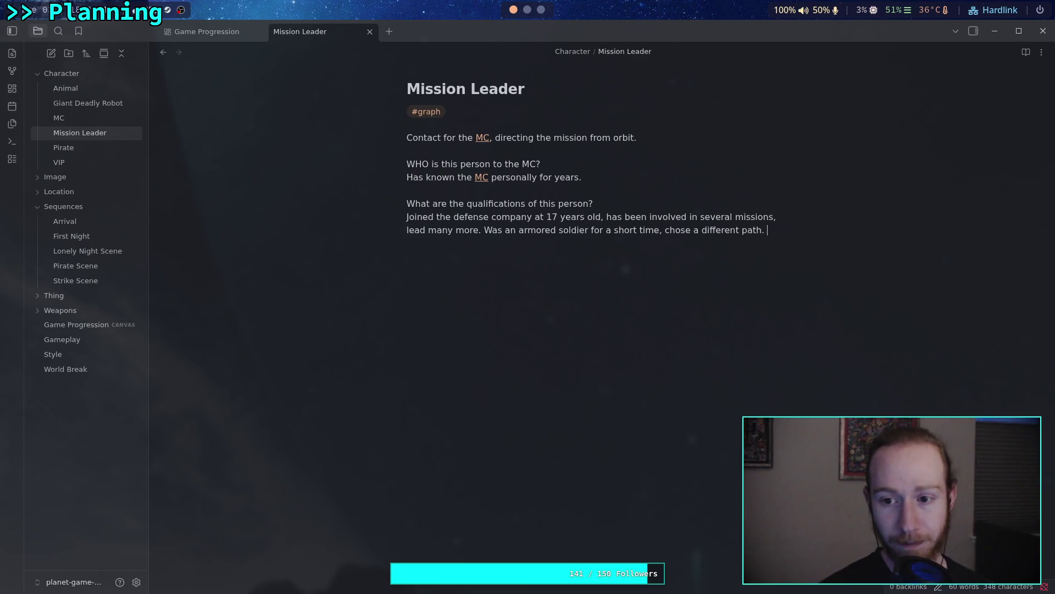
pyautogui.write('Very knowledgable')
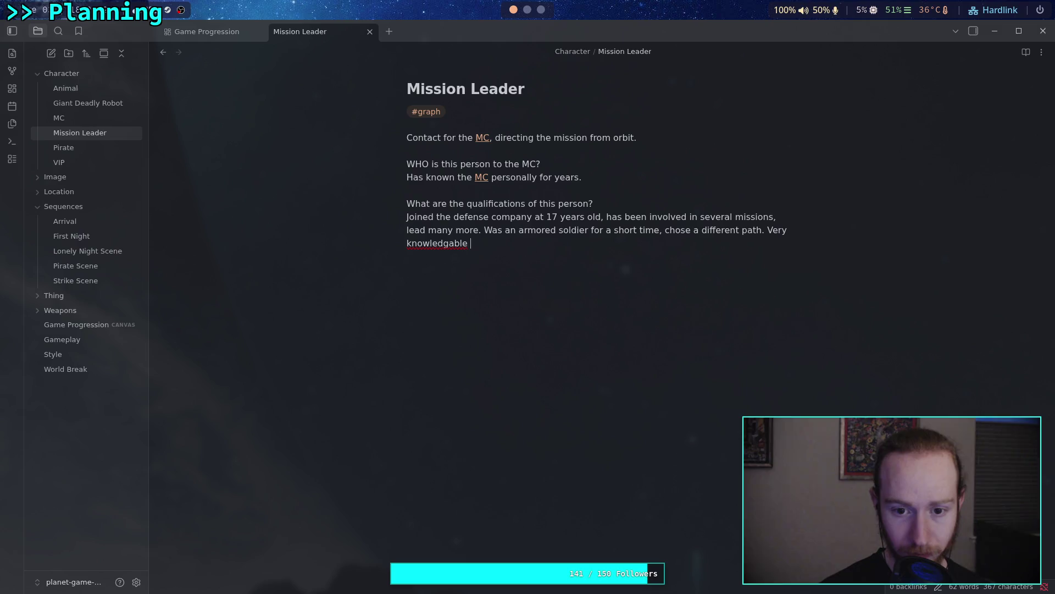
pyautogui.press('BackSpace')
pyautogui.press('BackSpace')
pyautogui.press('BackSpace')
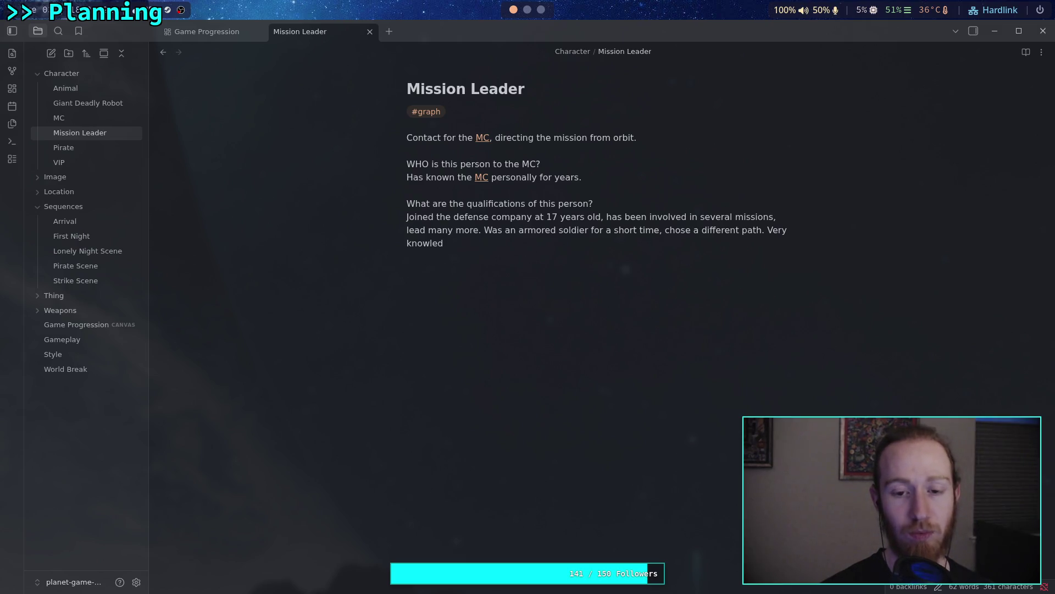
pyautogui.write('geable ')
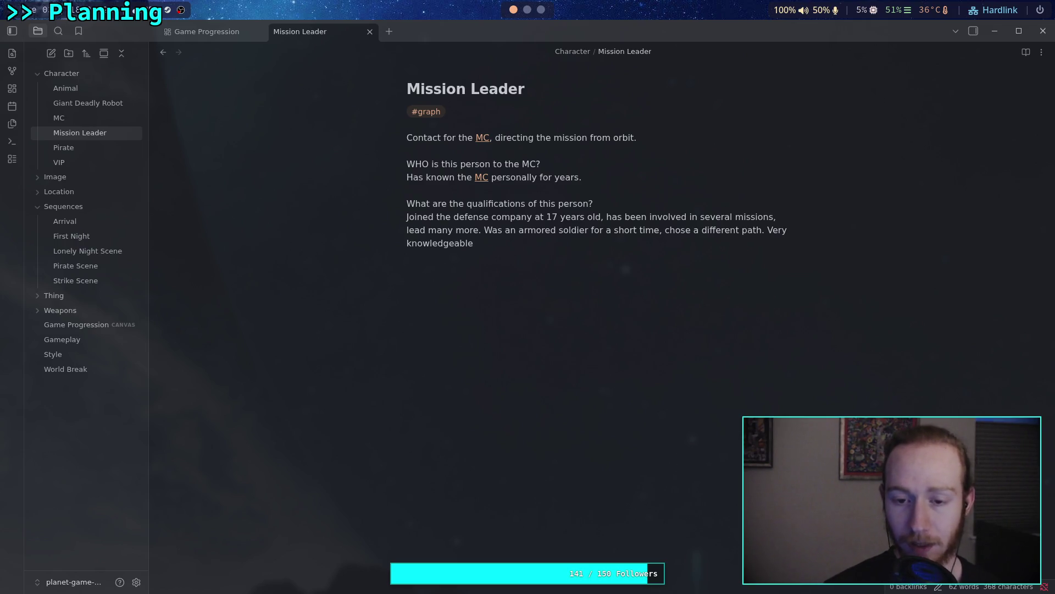
pyautogui.write('of ')
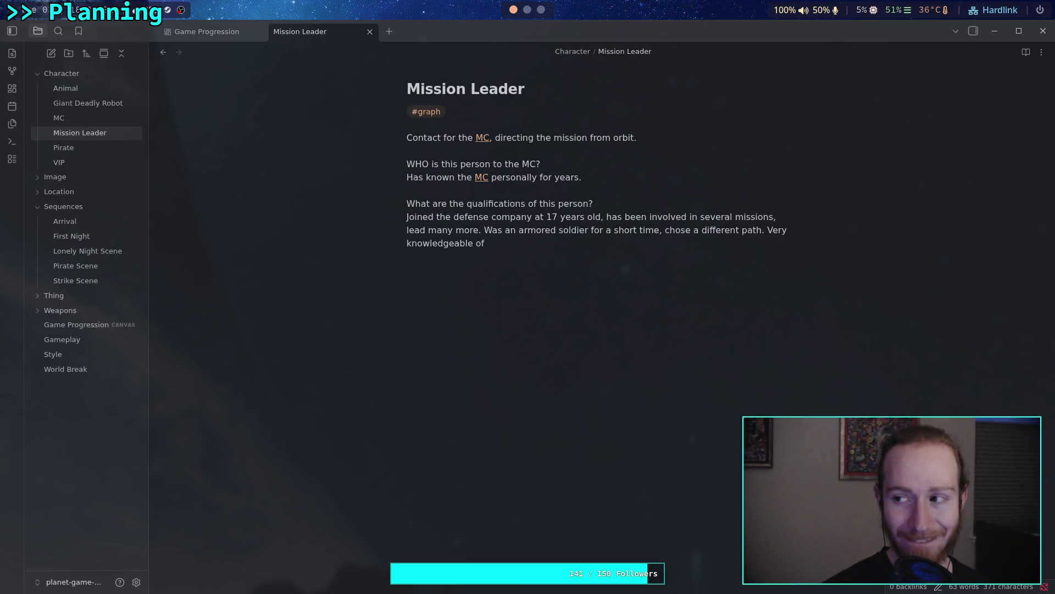
pyautogui.write('the')
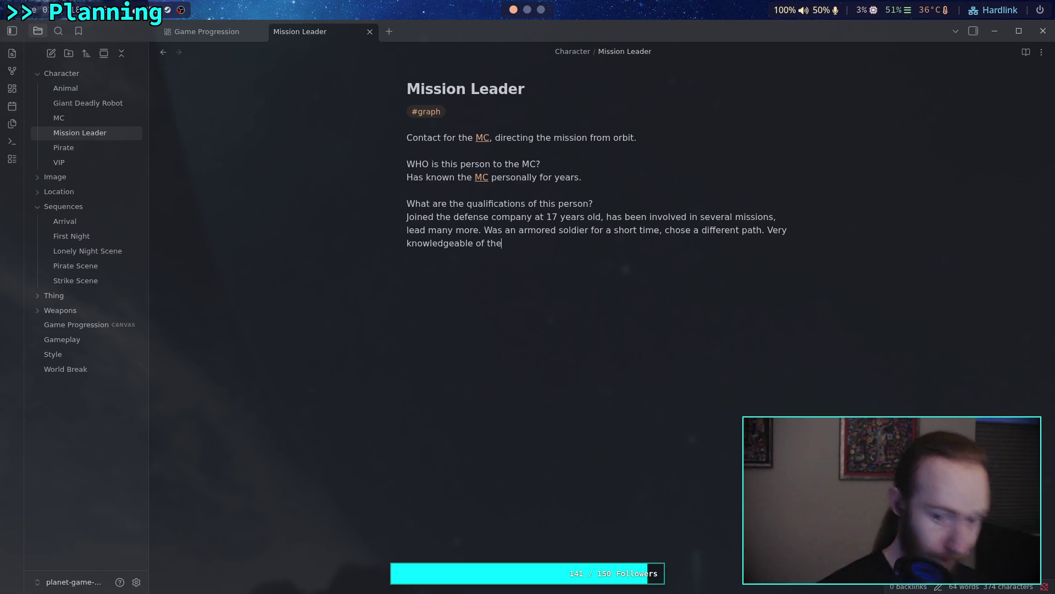
pyautogui.press('BackSpace')
pyautogui.press('BackSpace')
pyautogui.press('BackSpace')
pyautogui.press('BackSpace')
pyautogui.write('.')
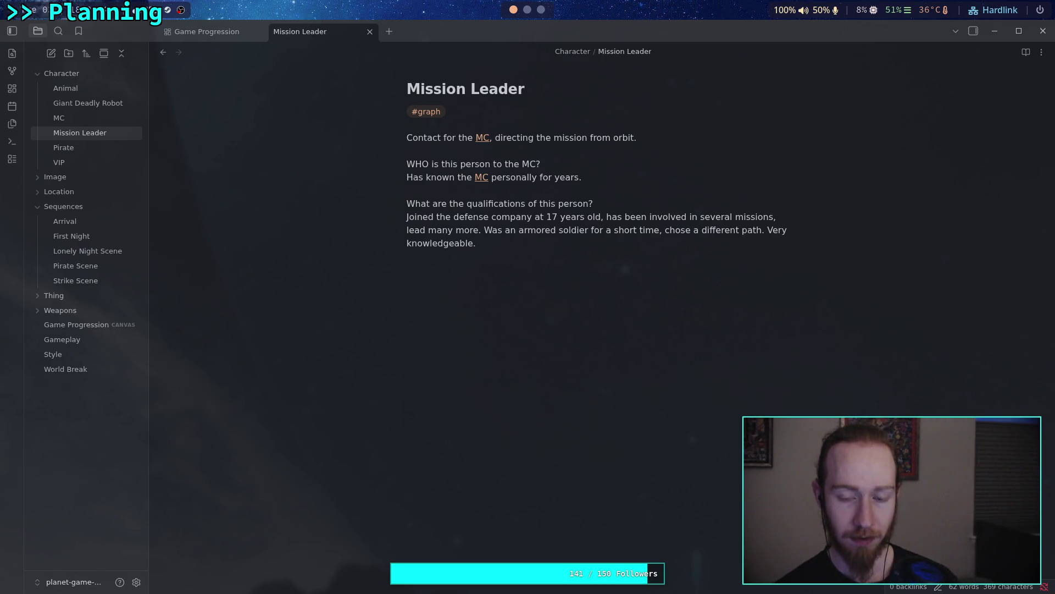
pyautogui.press('Return')
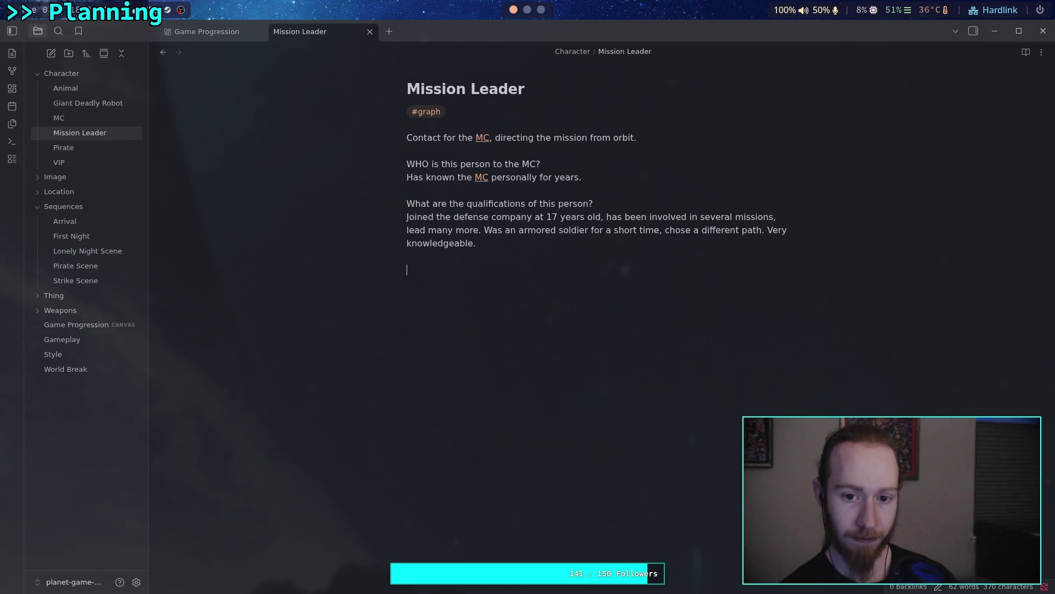
# After 'personally for years.', add that side-by-side combat is unknown but he has led multiple missions with the MC
pyautogui.click(618, 177)
pyautogui.write('It is not')
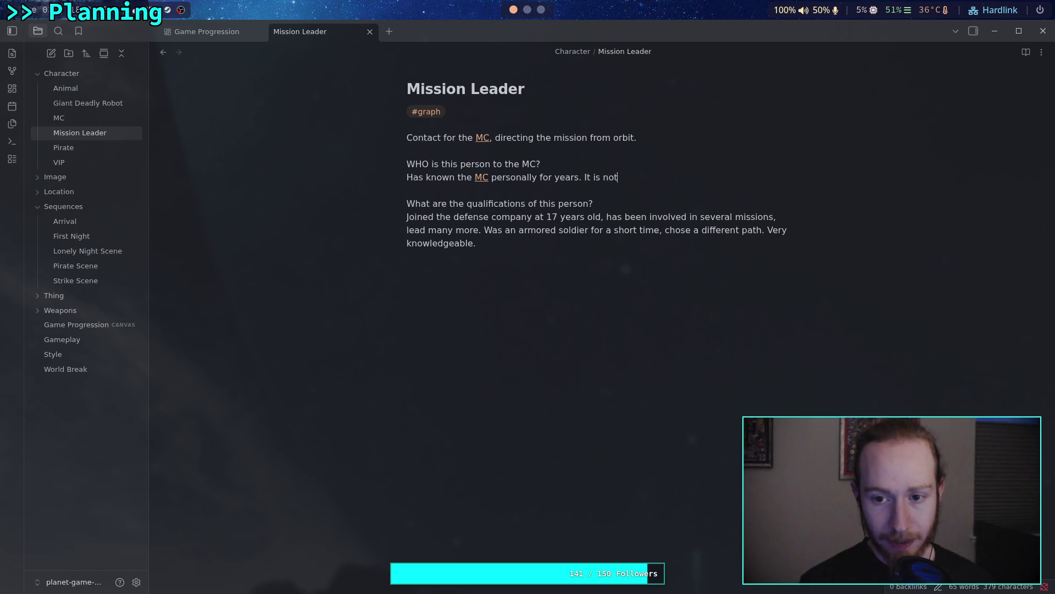
pyautogui.write(' known if the to')
pyautogui.press('BackSpace')
pyautogui.write('wo')
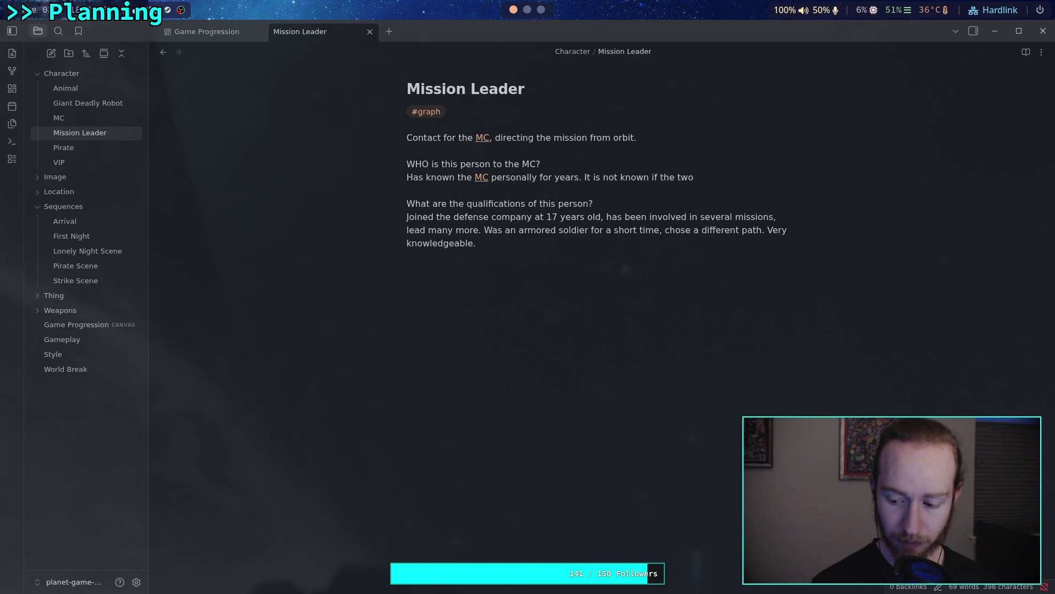
pyautogui.write(' have pero')
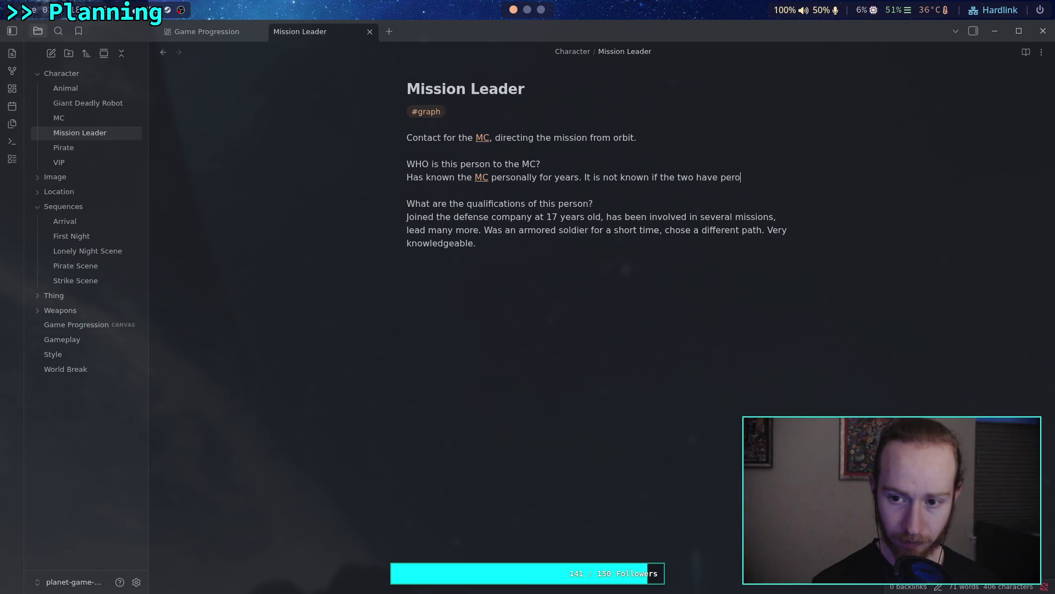
pyautogui.write('son')
pyautogui.press('BackSpace')
pyautogui.press('BackSpace')
pyautogui.press('BackSpace')
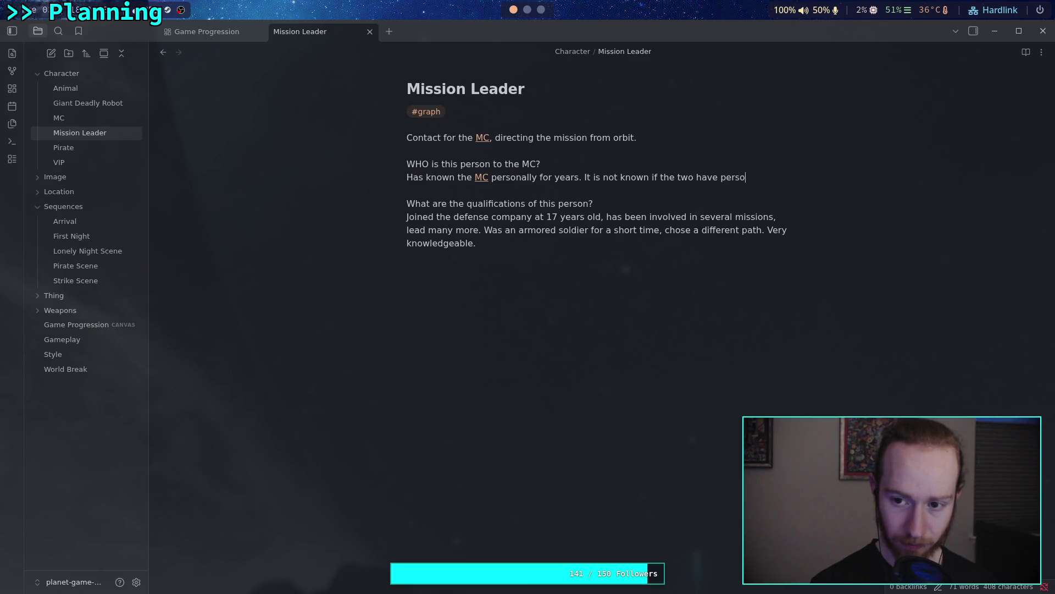
pyautogui.press('BackSpace')
pyautogui.write('been side-by-')
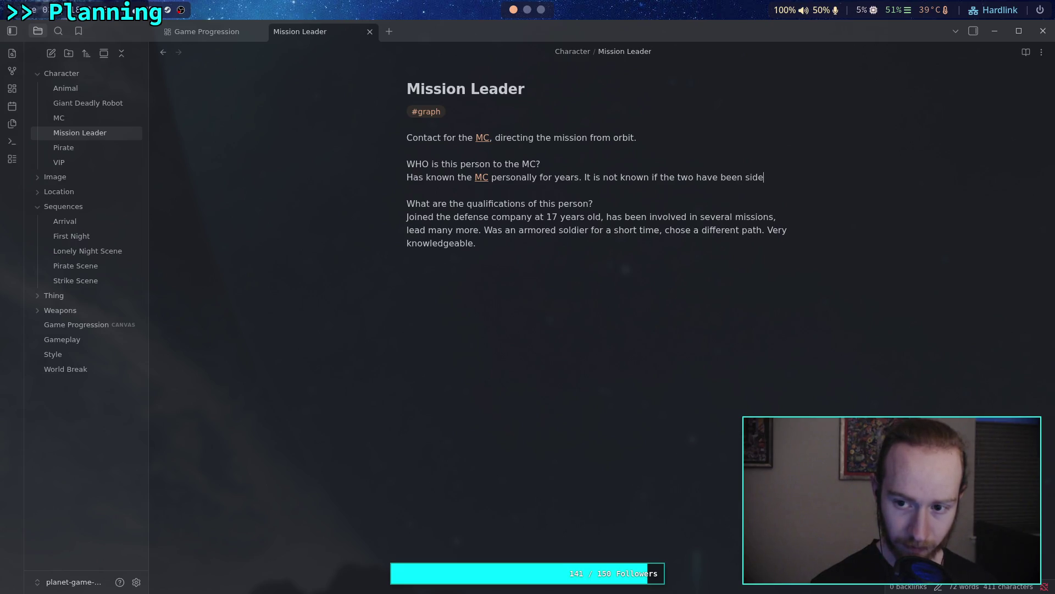
pyautogui.write('side in')
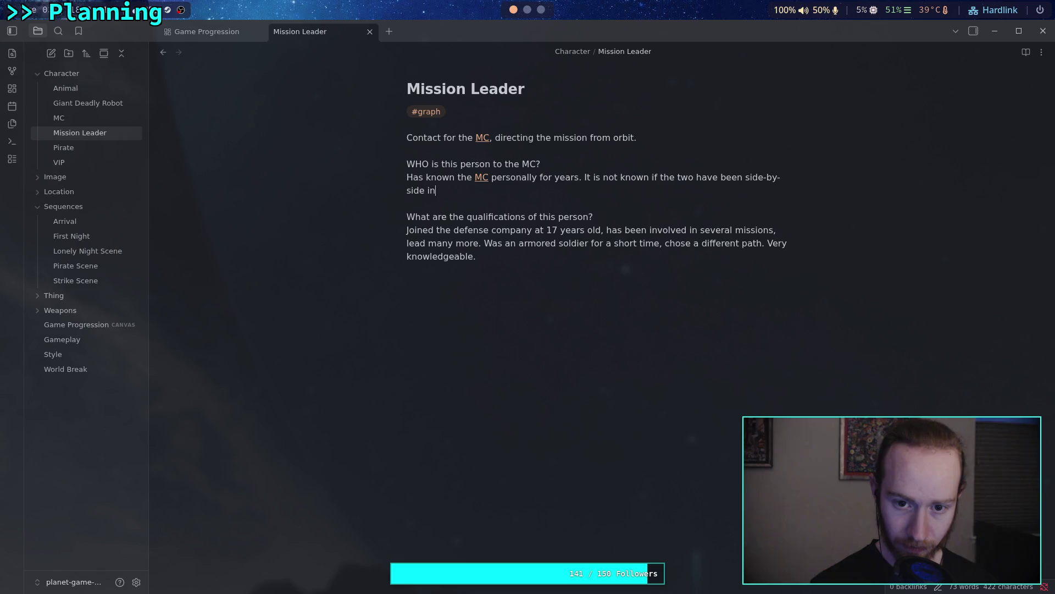
pyautogui.write(' a combat si')
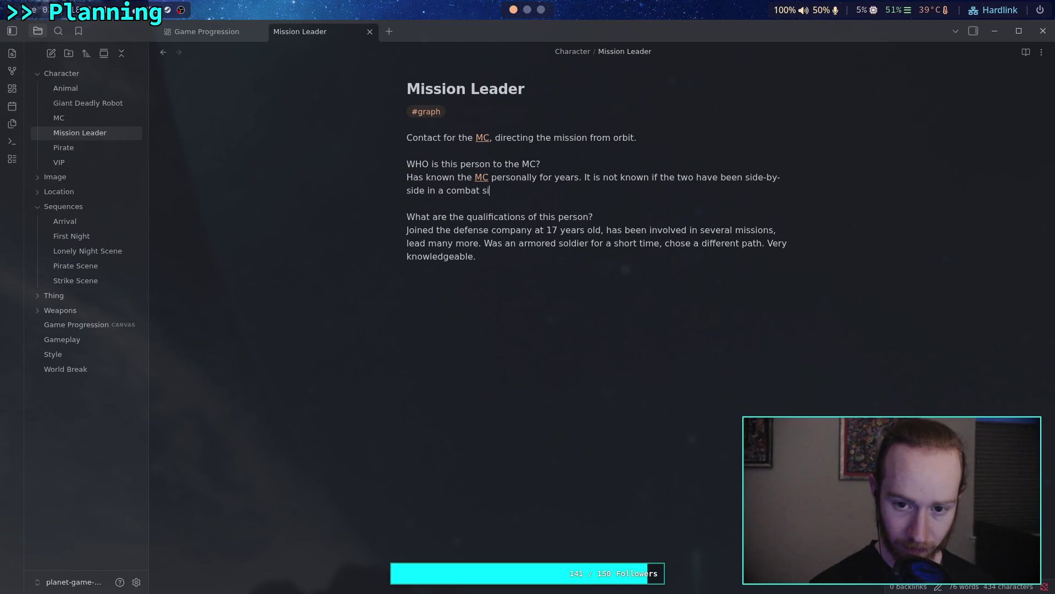
pyautogui.write('tuatuon')
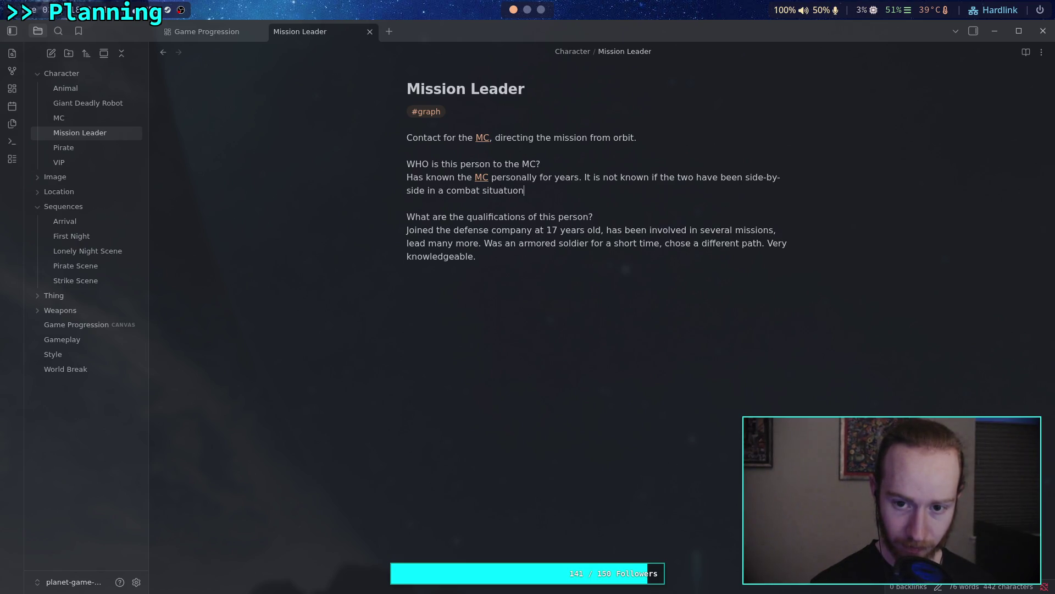
pyautogui.press('BackSpace')
pyautogui.press('BackSpace')
pyautogui.press('BackSpace')
pyautogui.write('ion, but ')
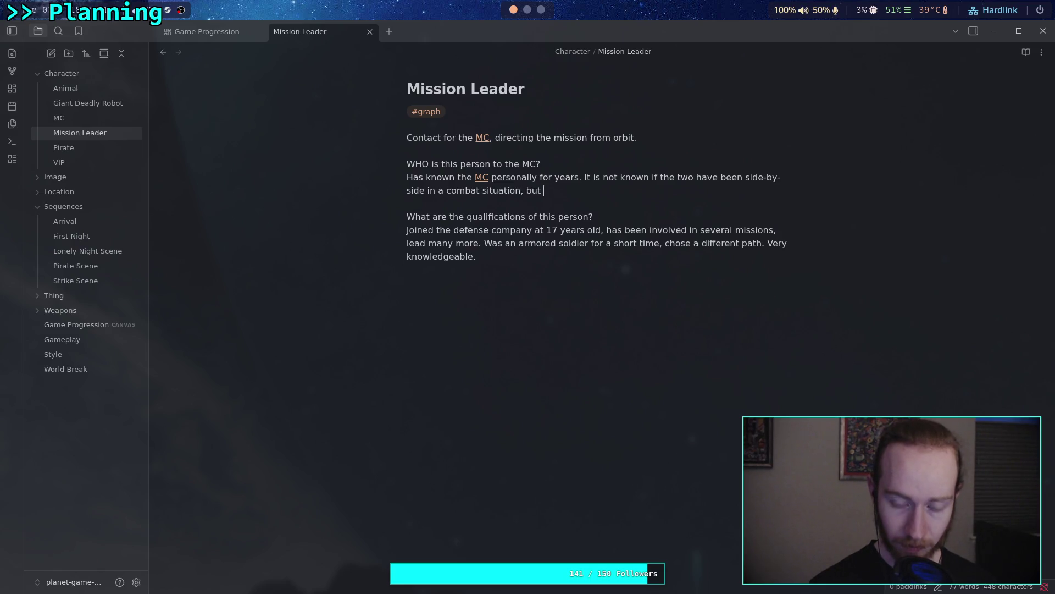
pyautogui.write('he ')
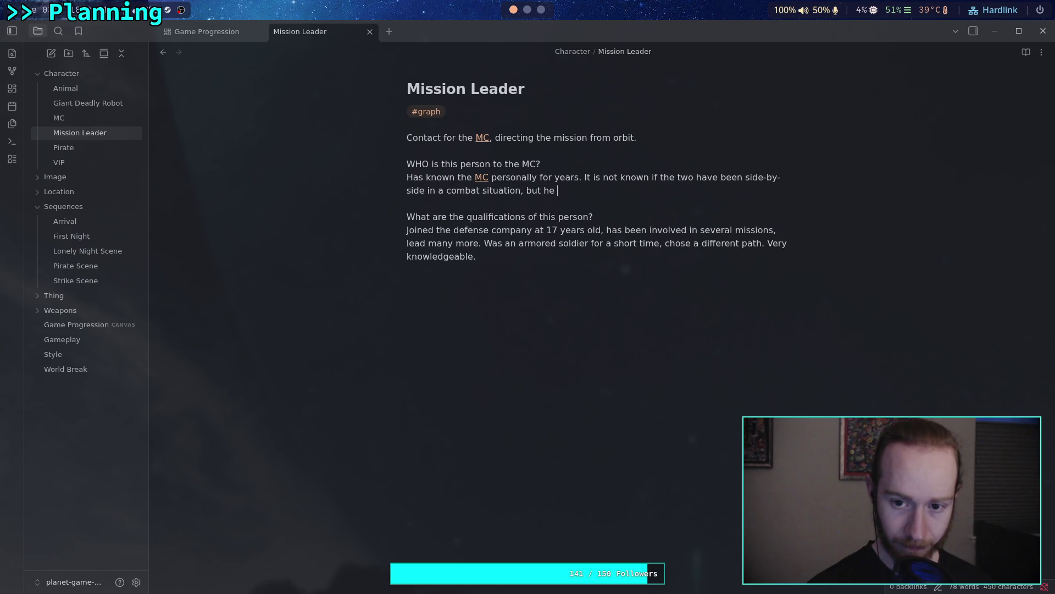
pyautogui.write('has lead ')
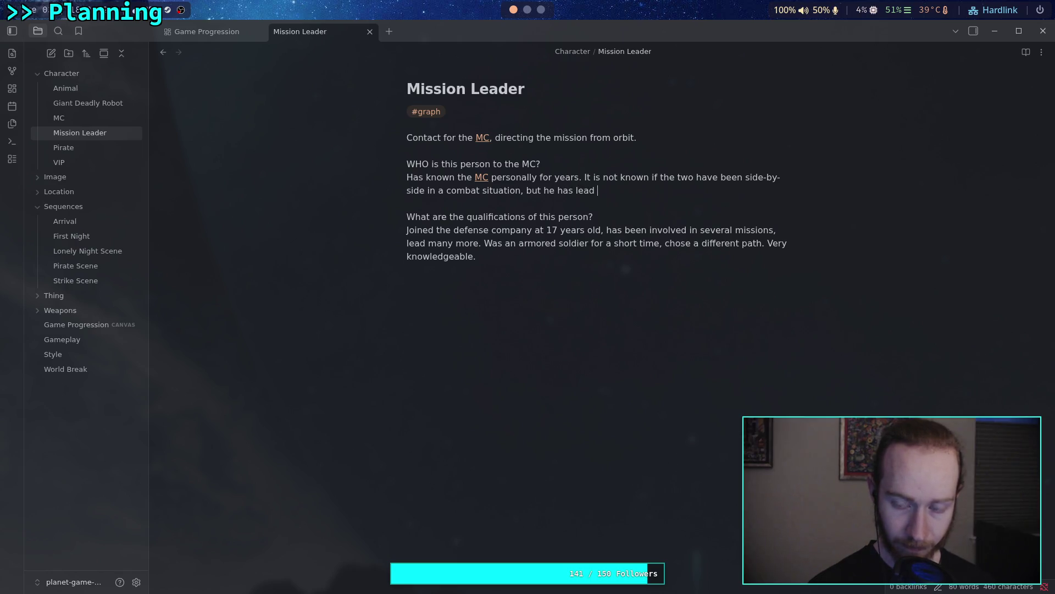
pyautogui.write('multi')
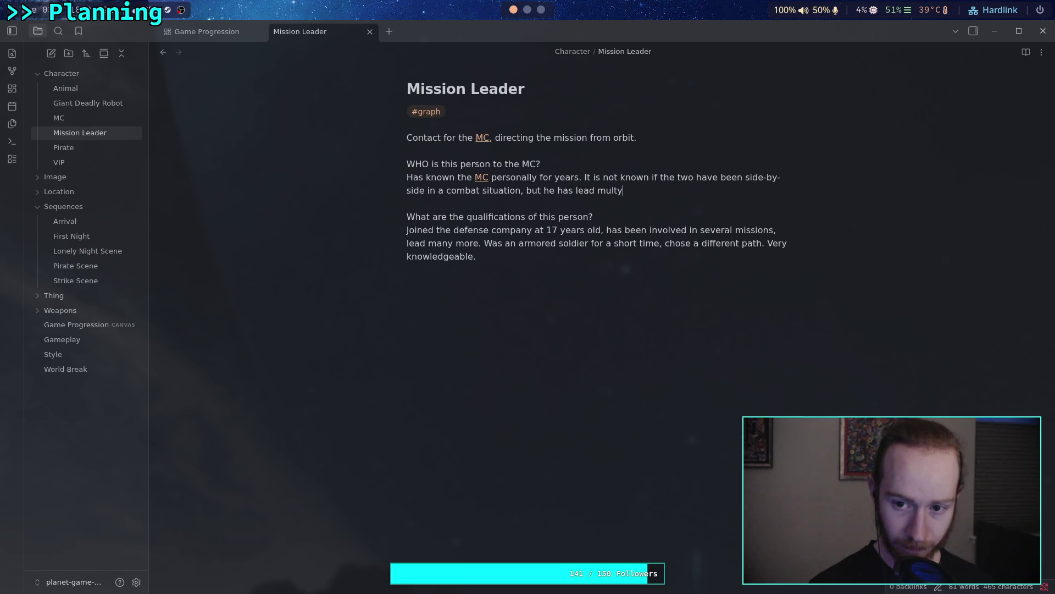
pyautogui.write('ple m')
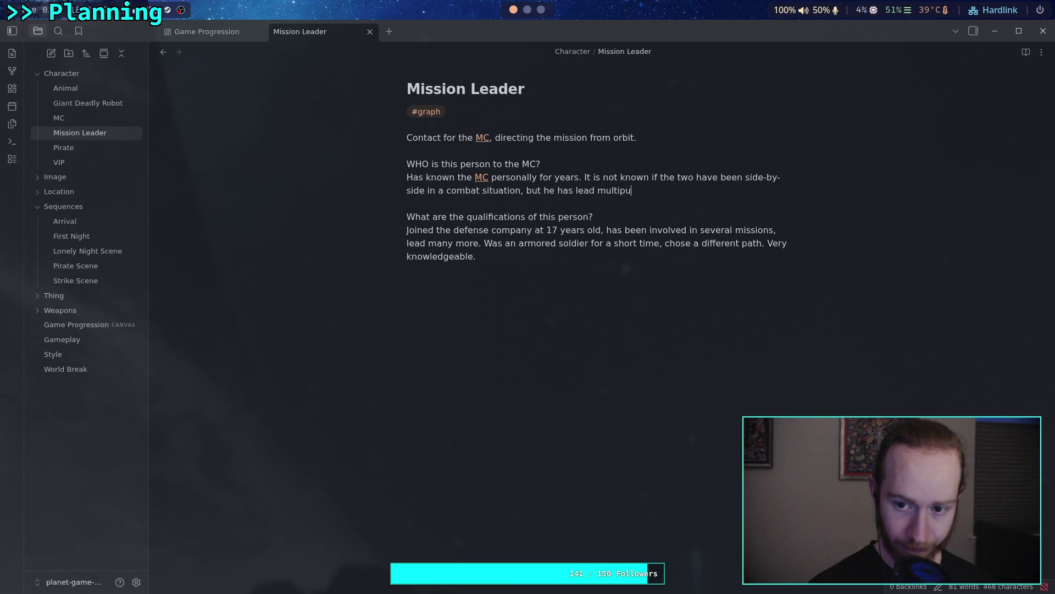
pyautogui.write('ission')
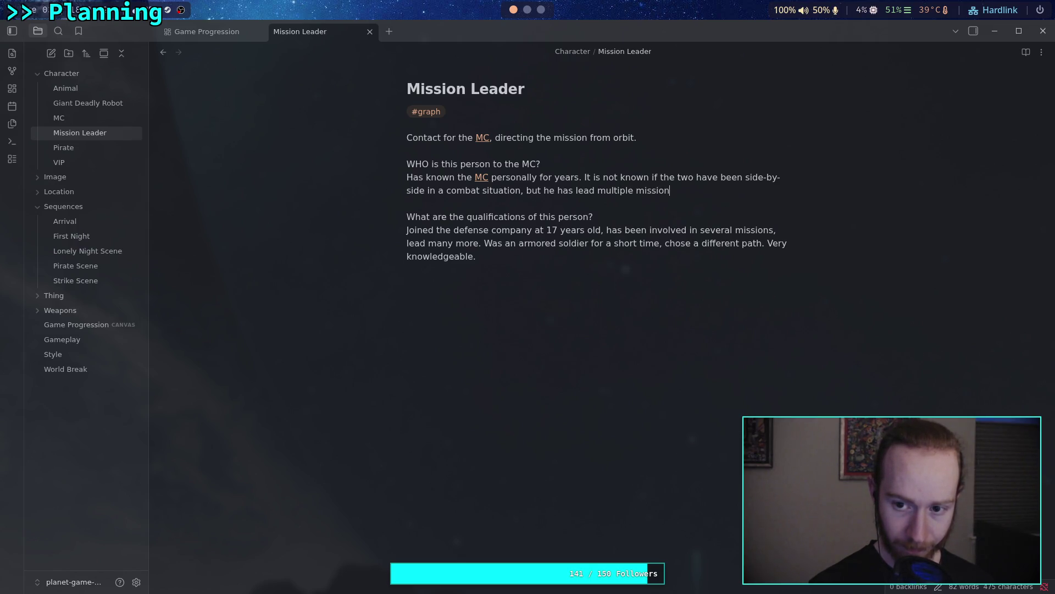
pyautogui.write('s with the MC.')
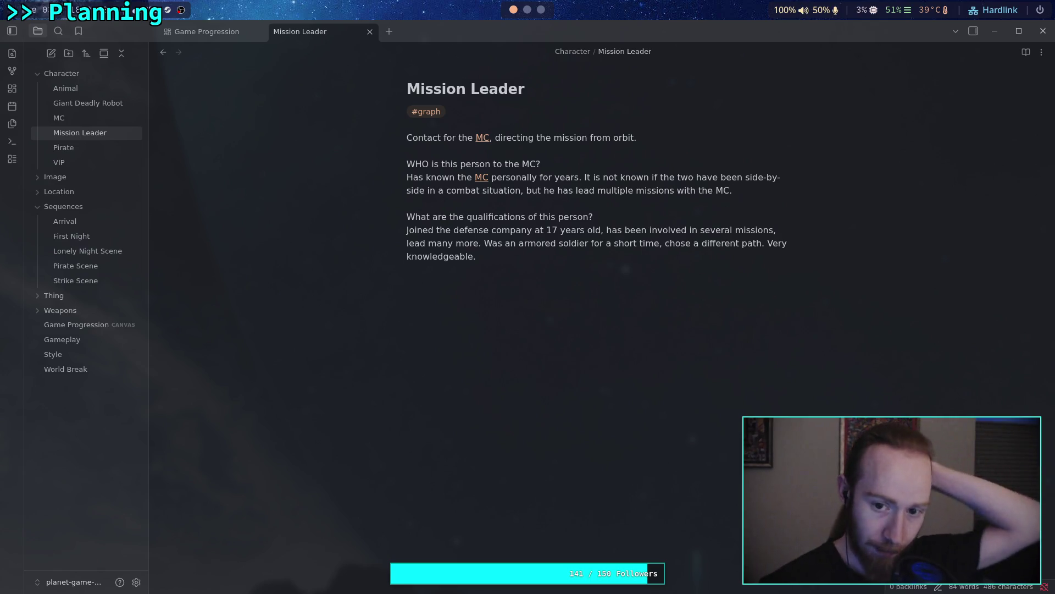
pyautogui.click(731, 243)
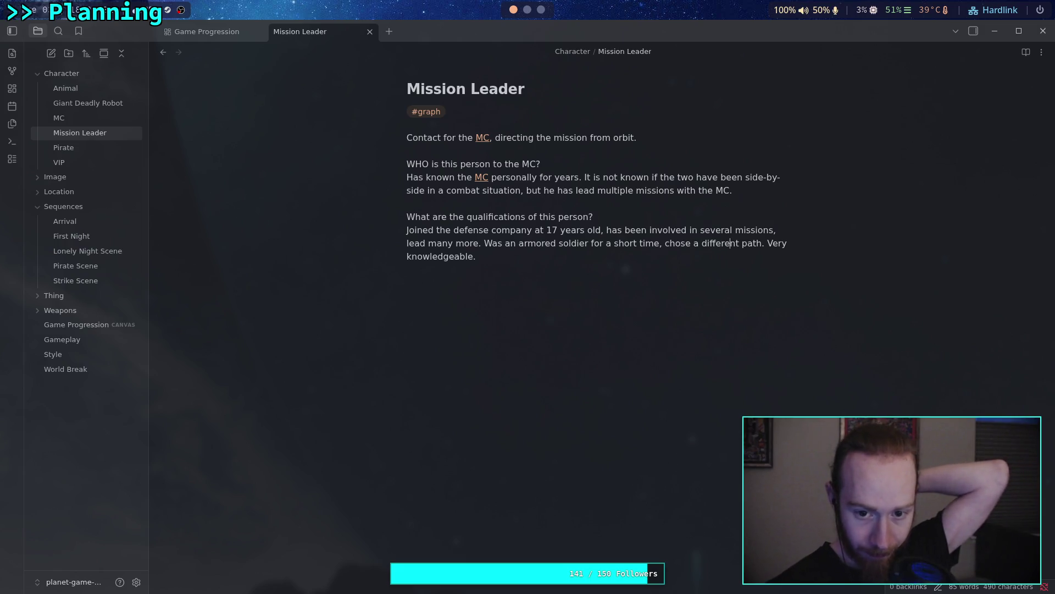
pyautogui.click(408, 269)
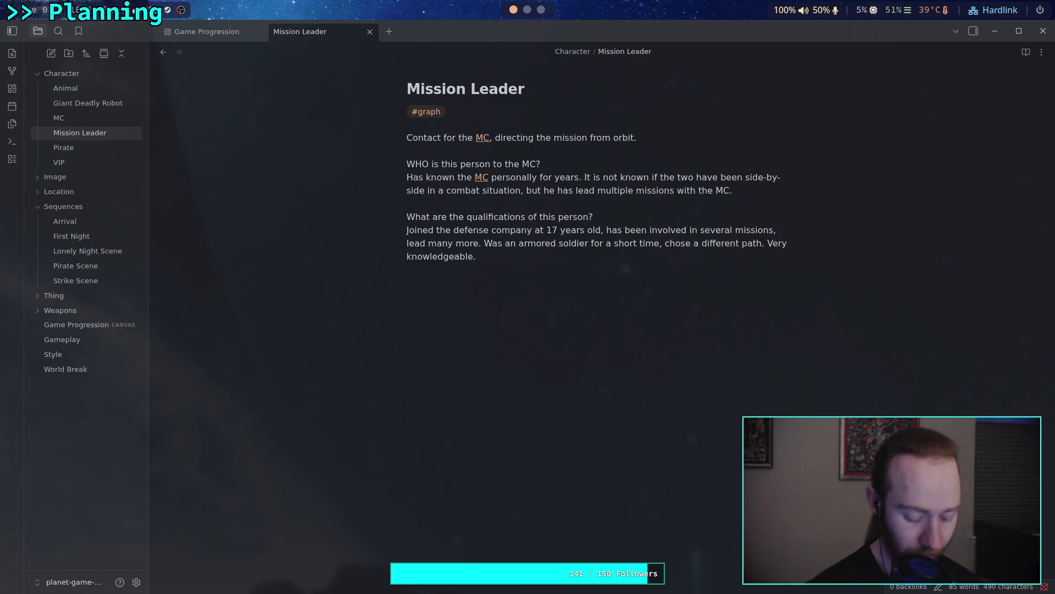
# Type the question 'What kind of person is he?' on a new line in the Mission Leader note
pyautogui.write('What kind of person ')
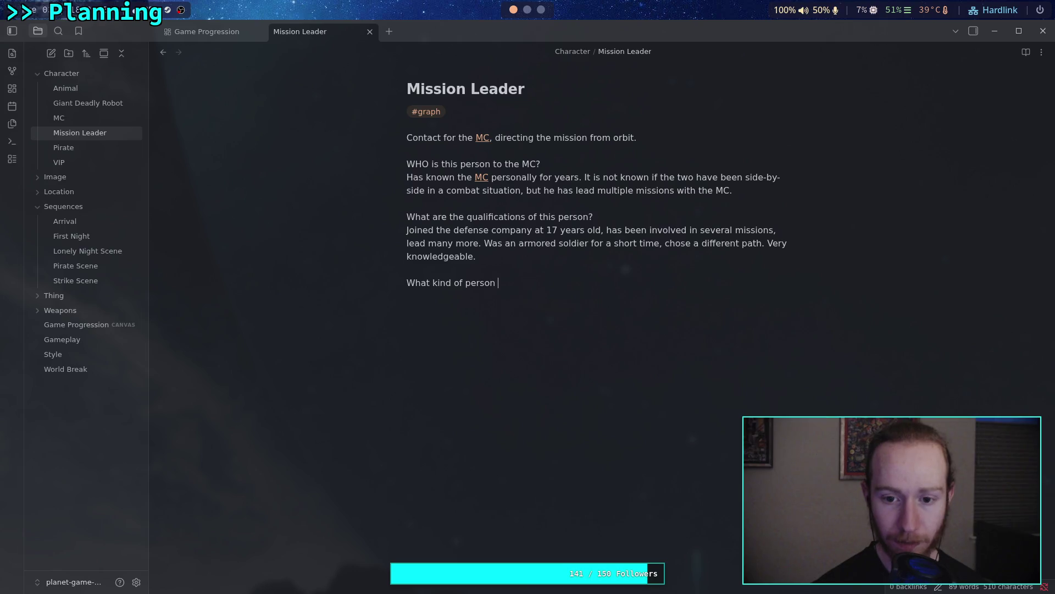
pyautogui.write('is ')
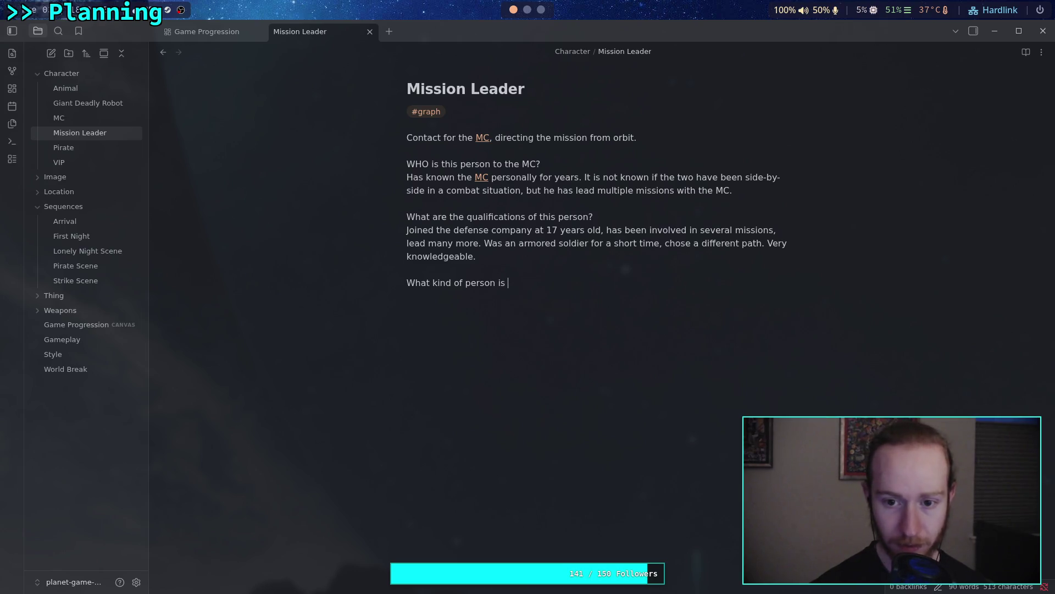
pyautogui.write('he?')
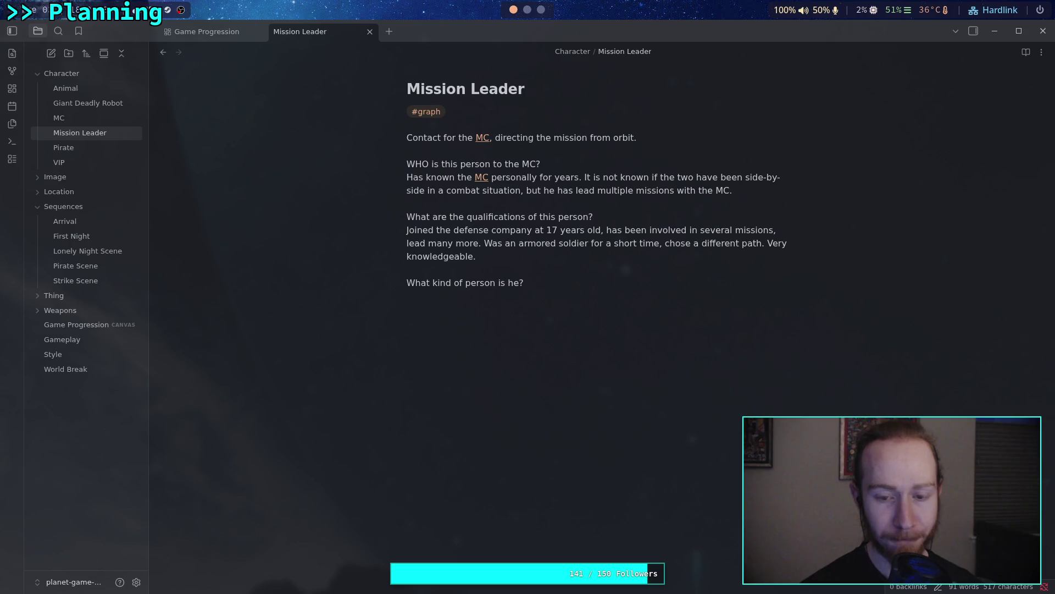
# Answer 'Very calm, direct, humorous when it is appropriate.' and begin a sentence about handling stressed people
pyautogui.write('Very calm')
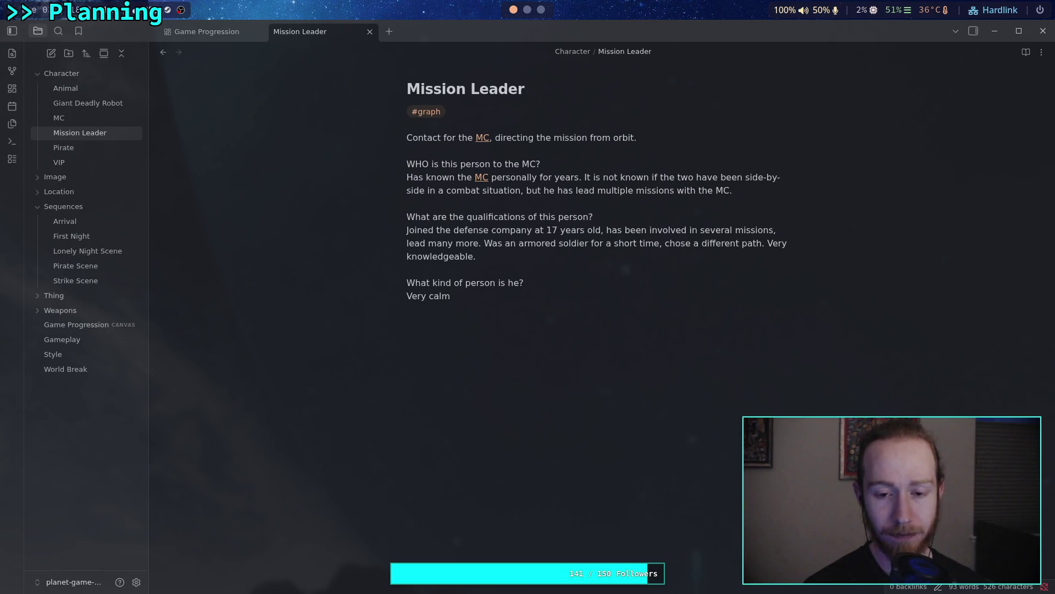
pyautogui.write(', ')
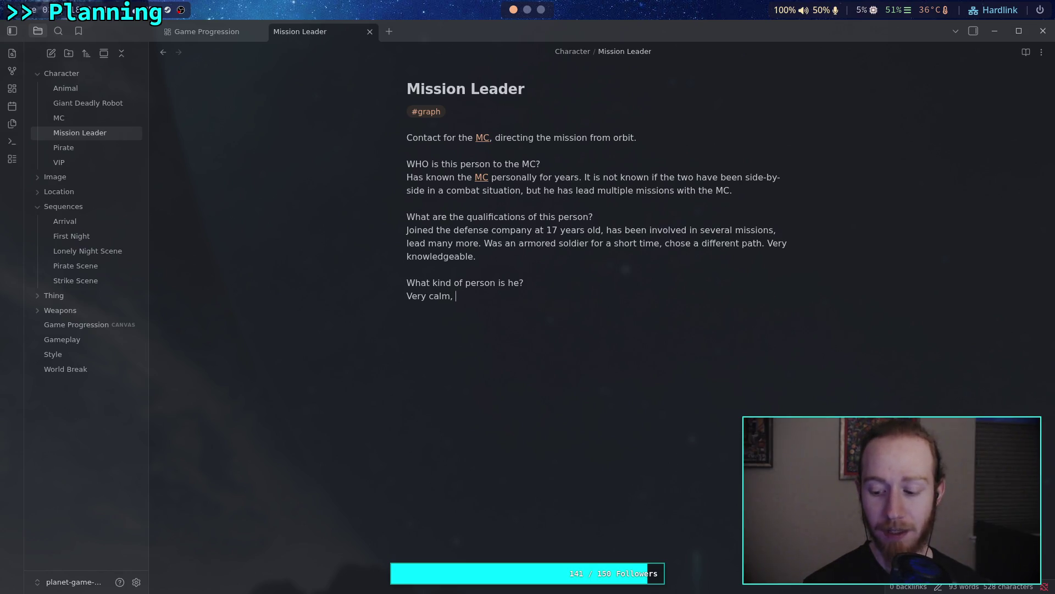
pyautogui.write('direct')
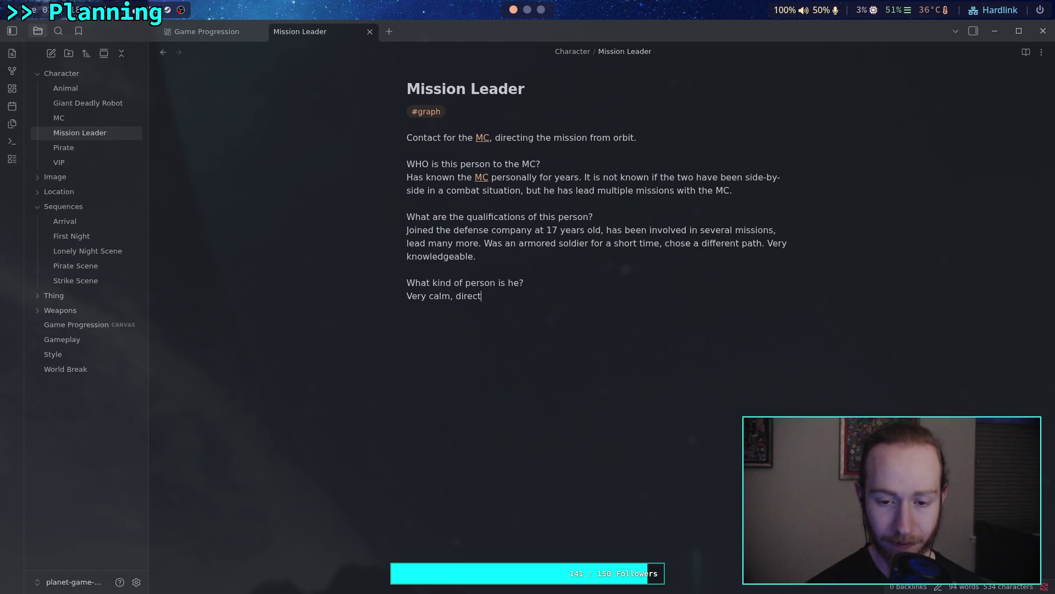
pyautogui.press('BackSpace')
pyautogui.press('BackSpace')
pyautogui.press('BackSpace')
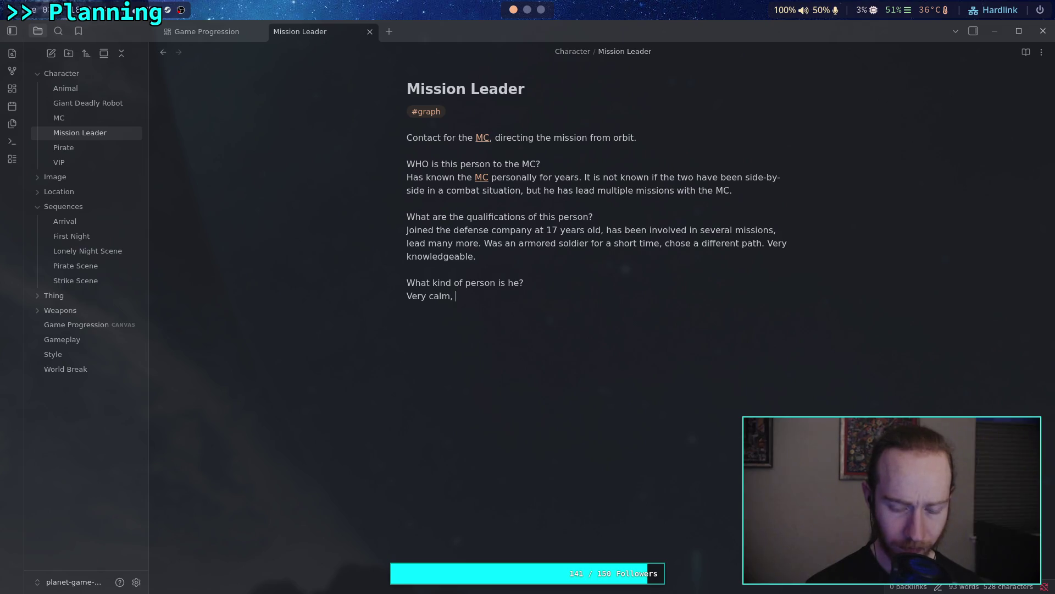
pyautogui.write('direct,')
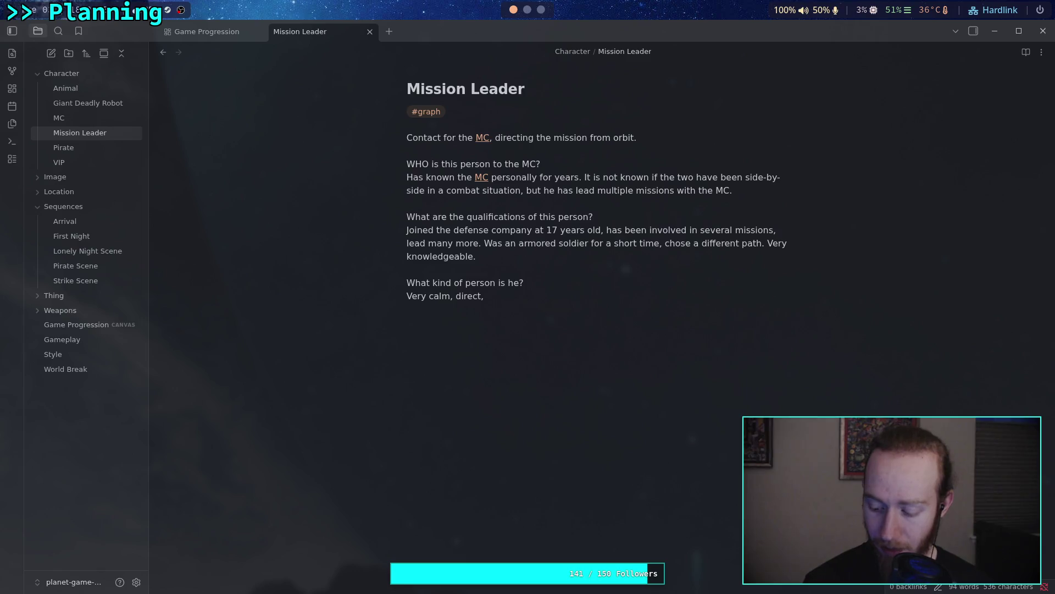
pyautogui.write('so')
pyautogui.press('BackSpace')
pyautogui.press('BackSpace')
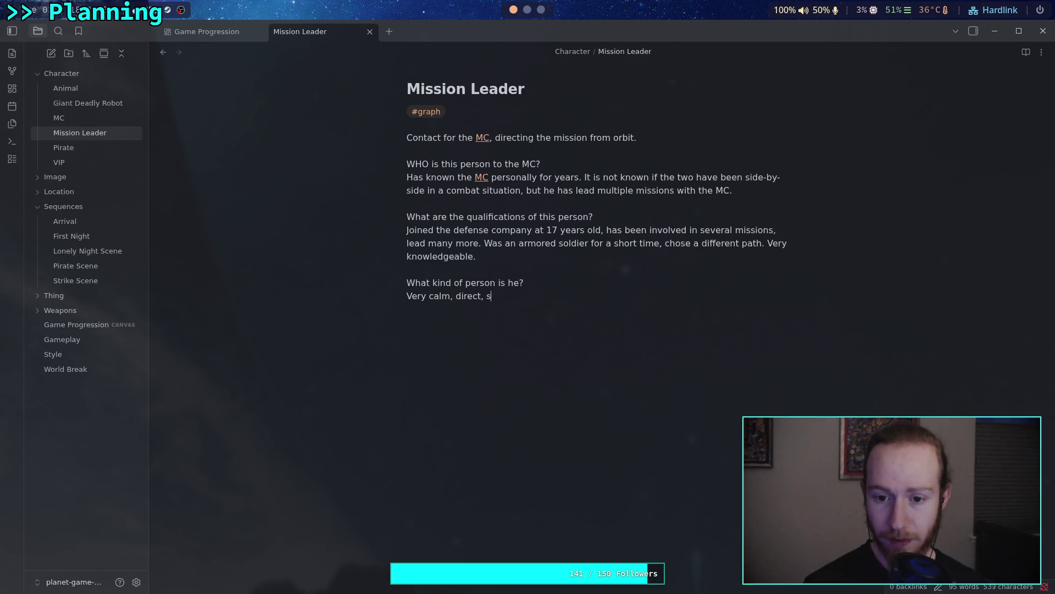
pyautogui.write('humorous ')
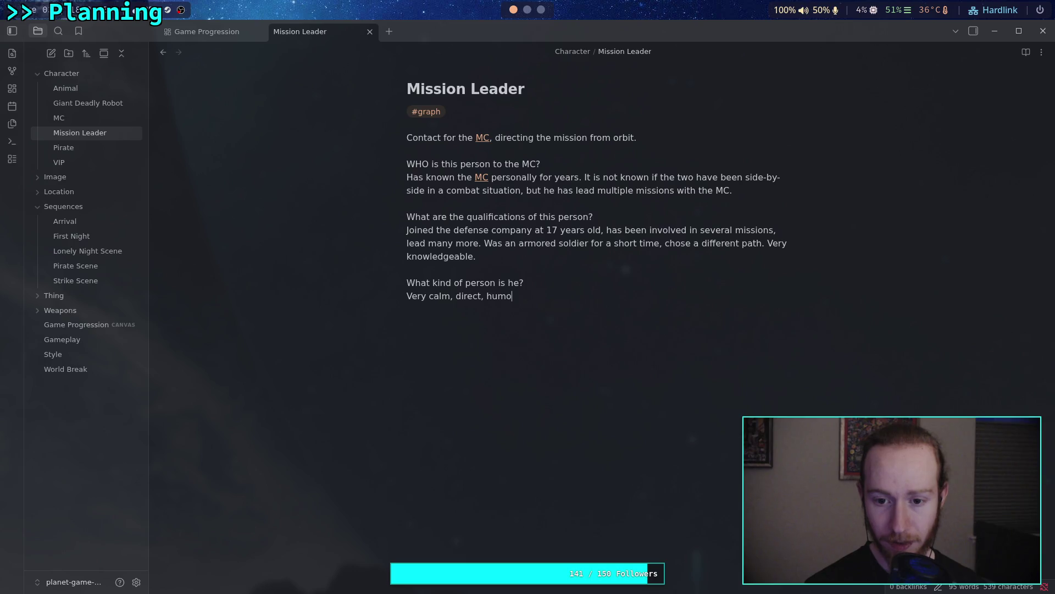
pyautogui.write('w')
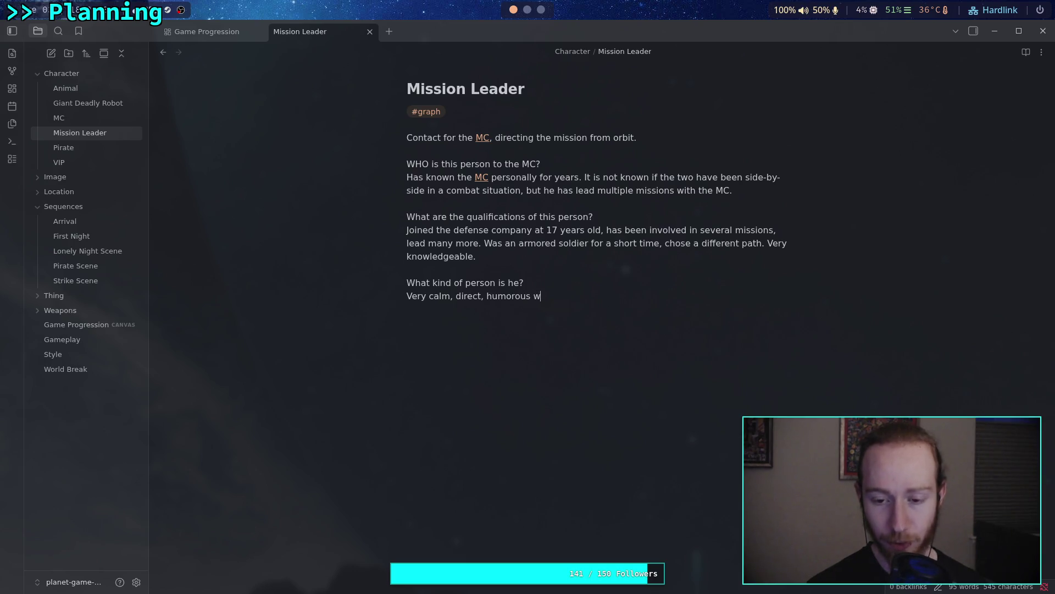
pyautogui.write('hen it is a')
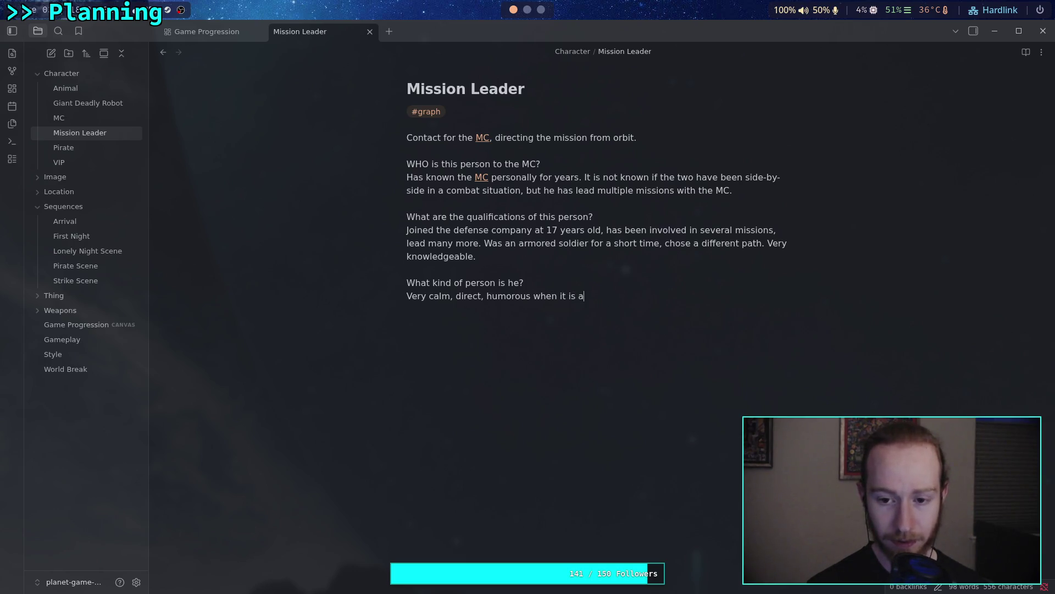
pyautogui.write('ppropru')
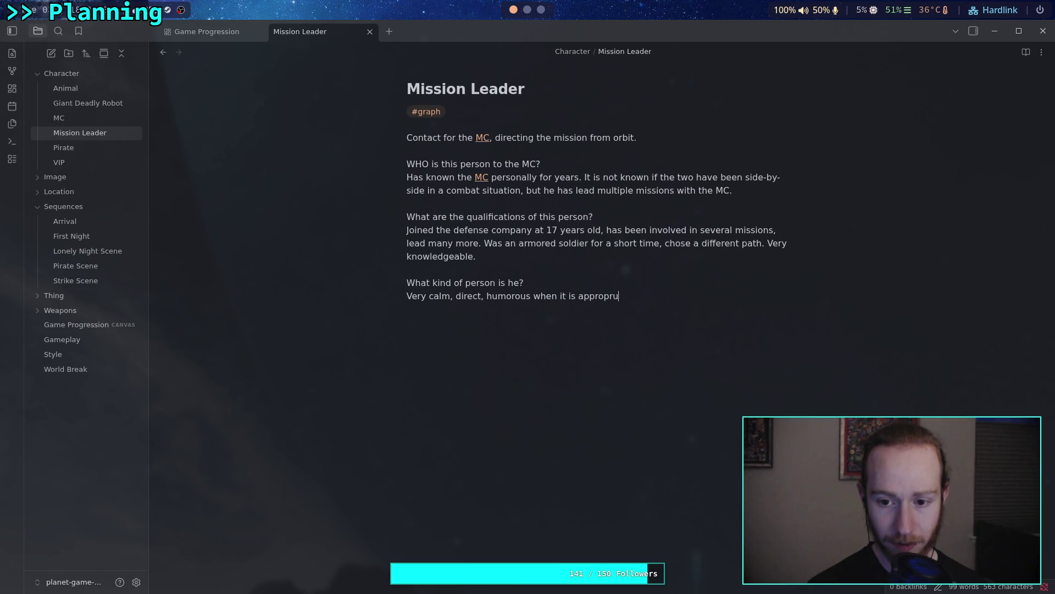
pyautogui.press('BackSpace')
pyautogui.write('iate. ')
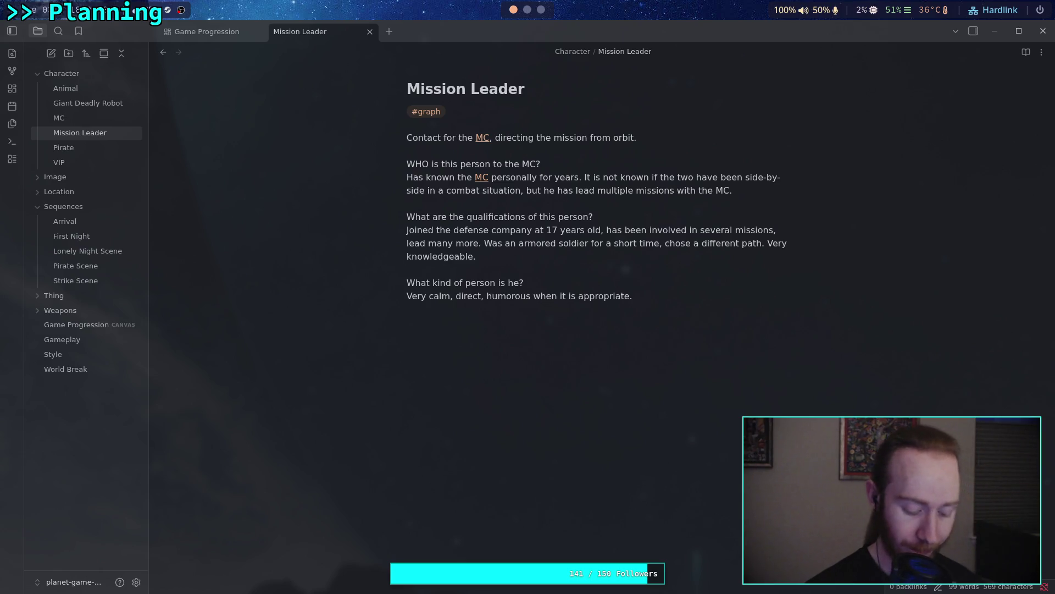
pyautogui.write('Cabable of ')
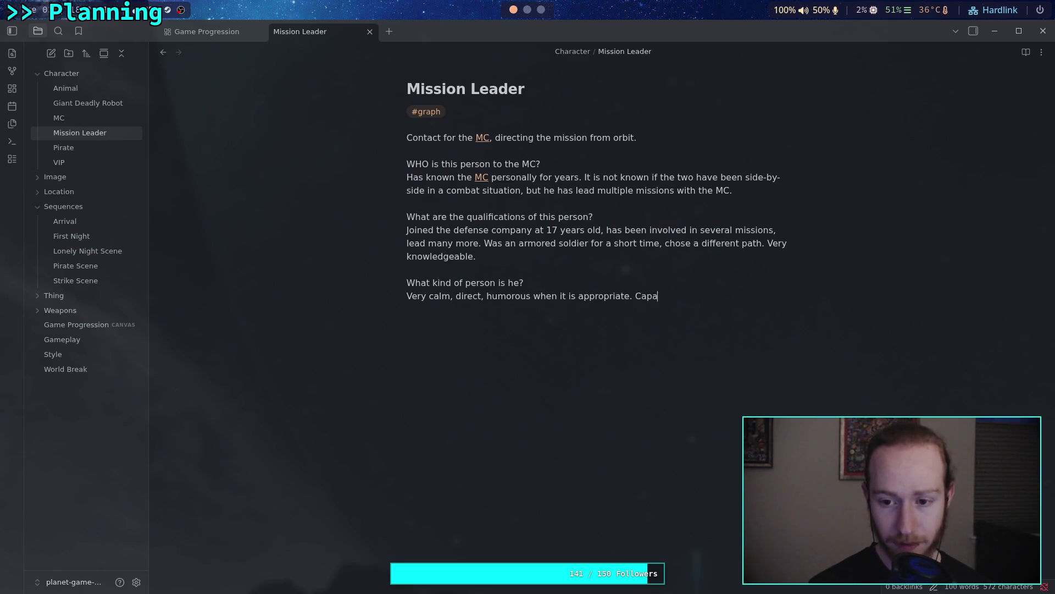
pyautogui.write('handling people under stress')
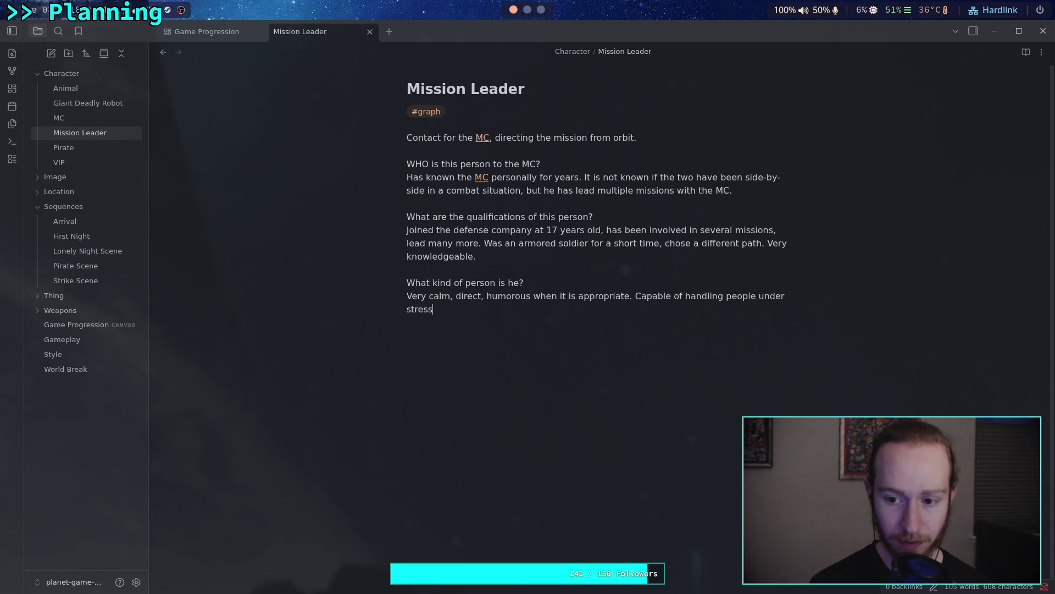
# Replace the unfinished stress sentence with 'Can talk a panicked civilian through a bomb defusal.'
pyautogui.press('BackSpace')
pyautogui.press('BackSpace')
pyautogui.press('BackSpace')
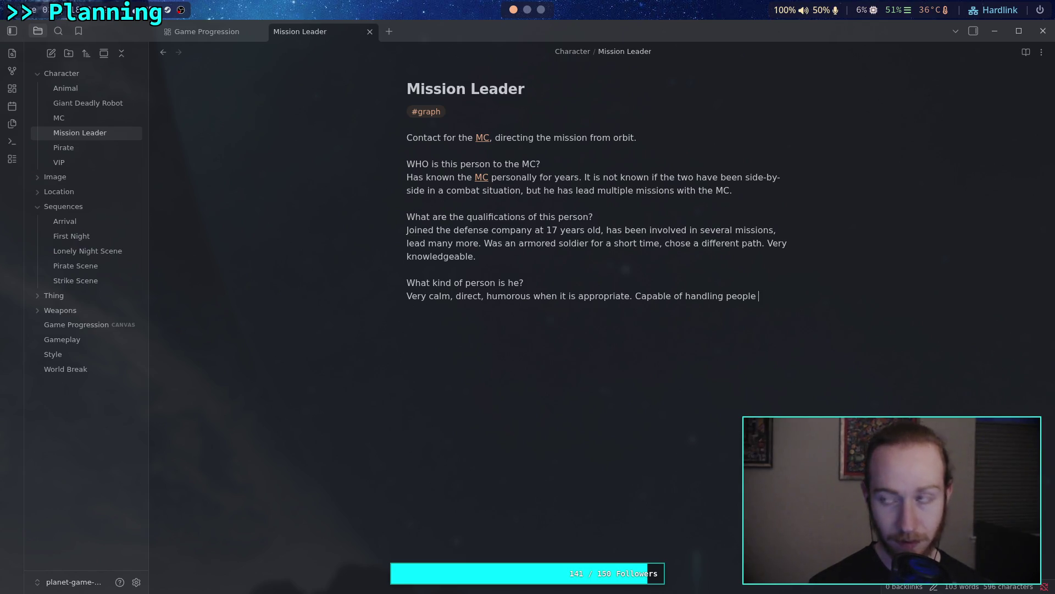
pyautogui.press('BackSpace')
pyautogui.press('BackSpace')
pyautogui.press('BackSpace')
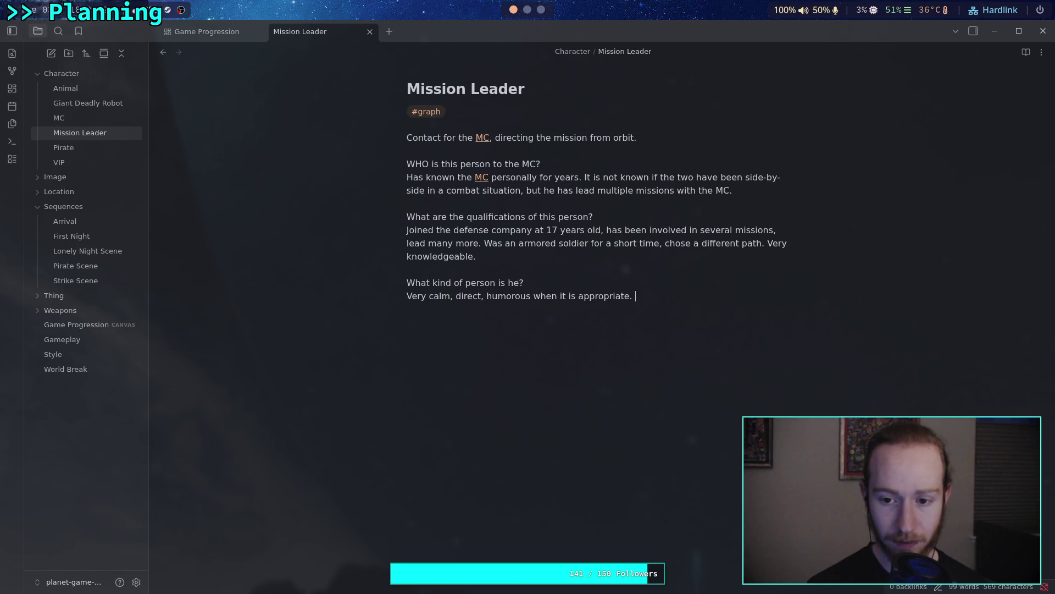
pyautogui.write('Can talk ')
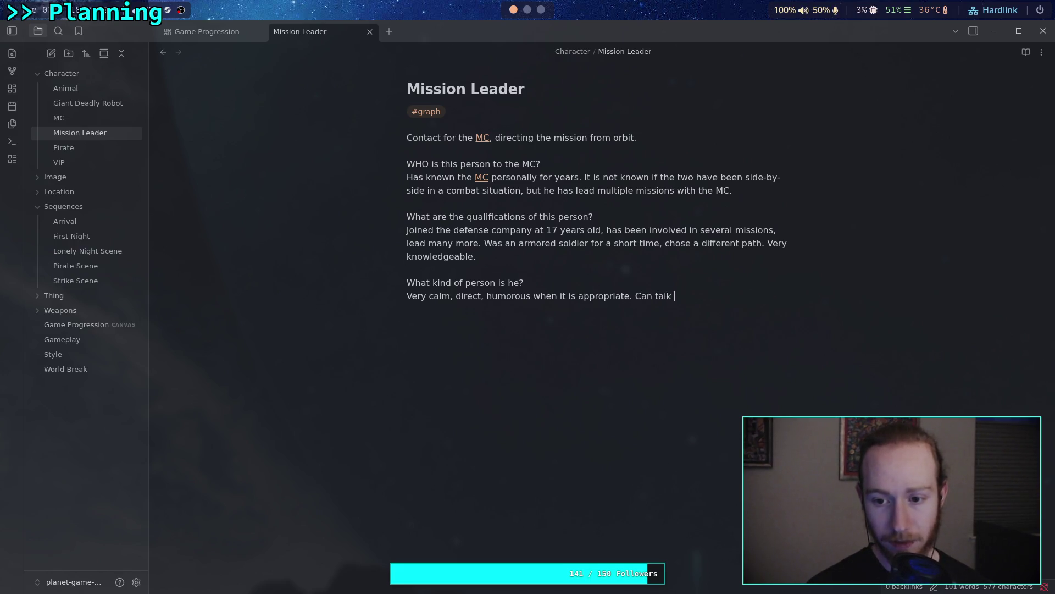
pyautogui.write('a ')
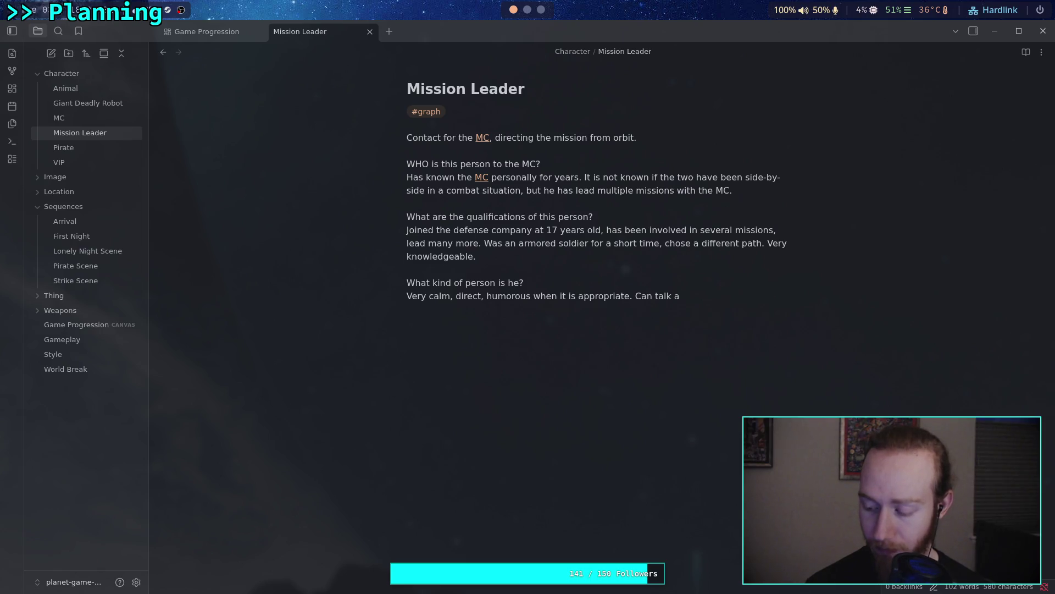
pyautogui.write('pan')
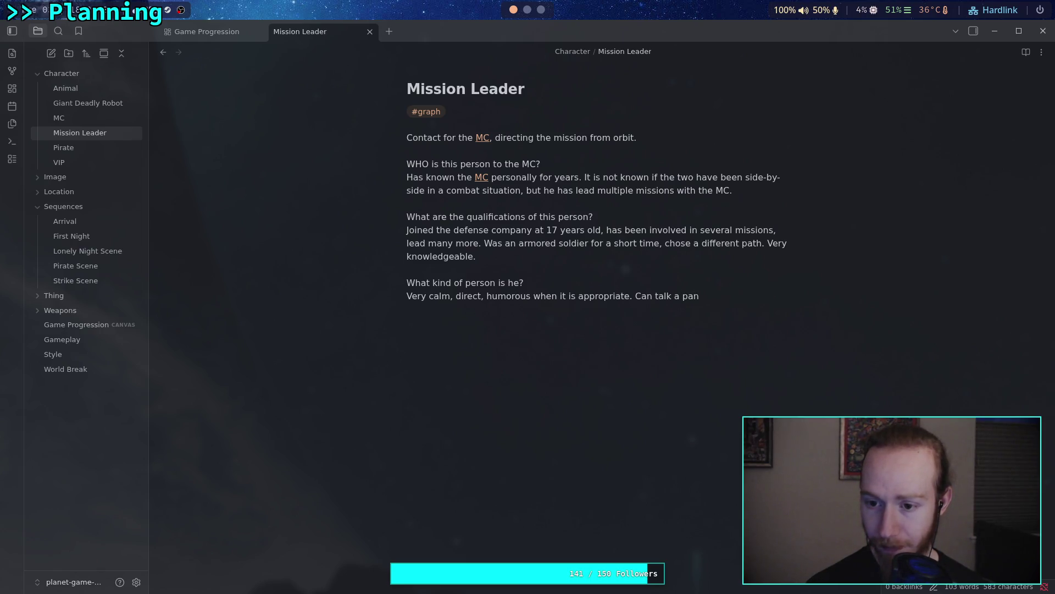
pyautogui.write('icked')
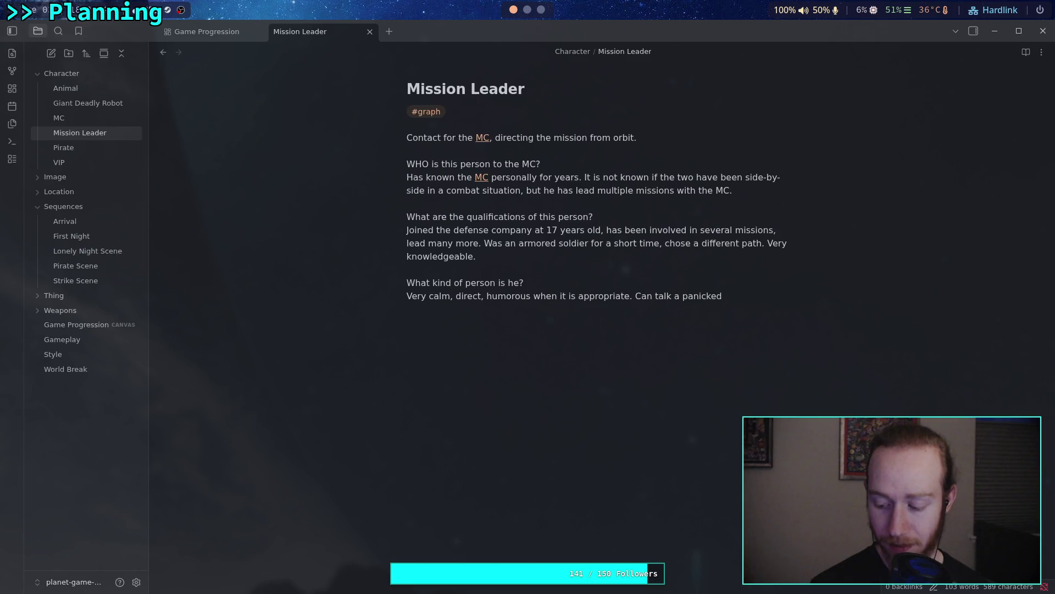
pyautogui.write('ci')
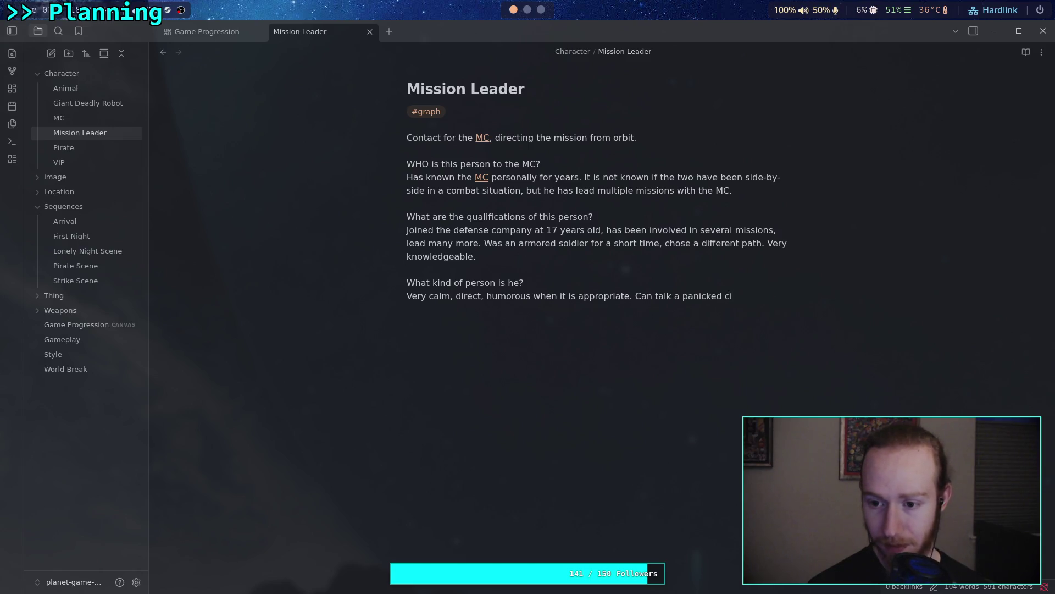
pyautogui.write('vilian throug')
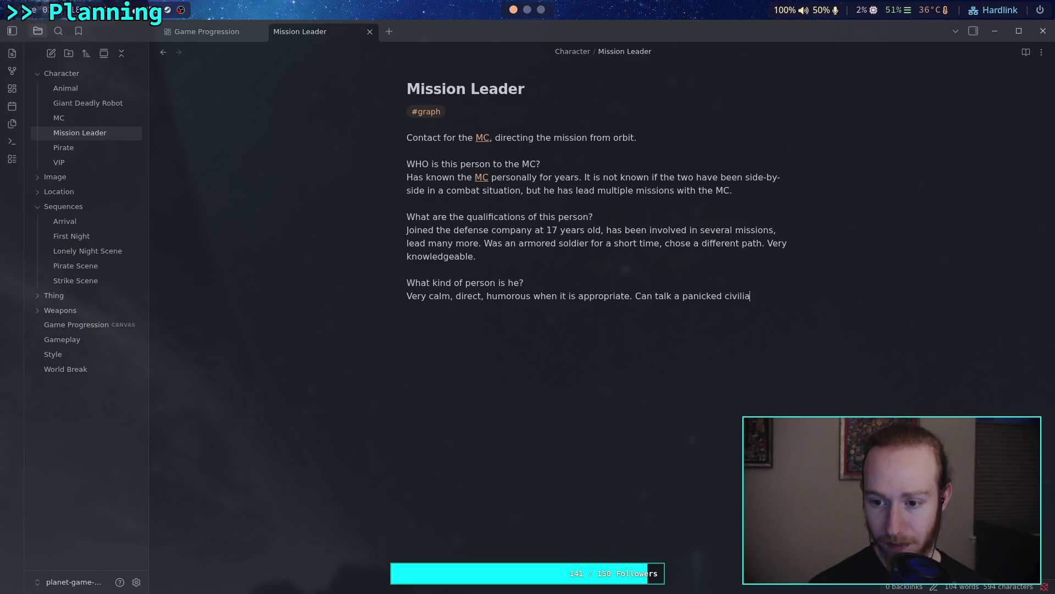
pyautogui.write('h ')
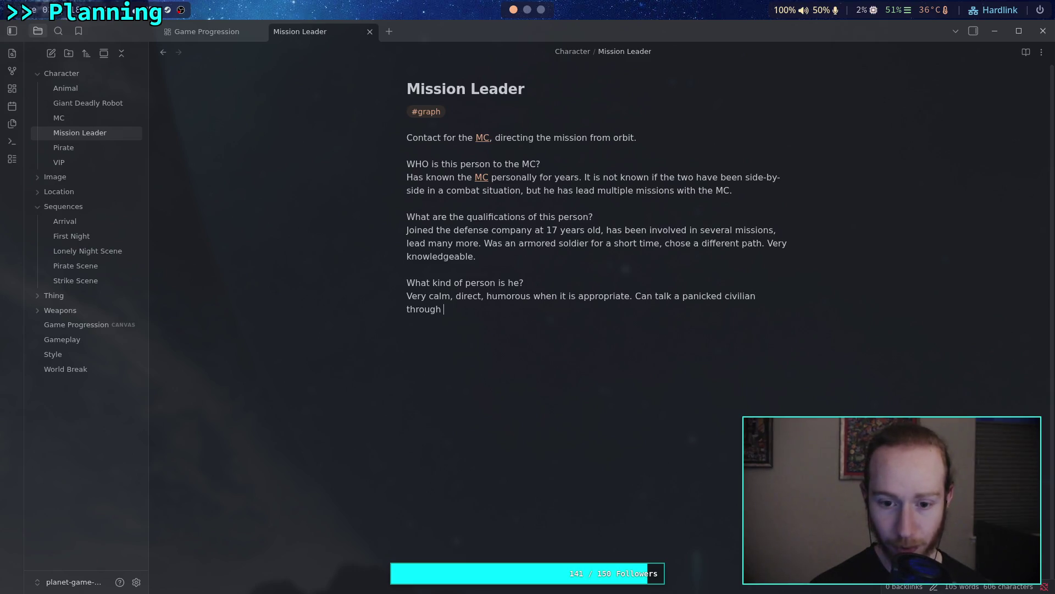
pyautogui.write('a bomb de')
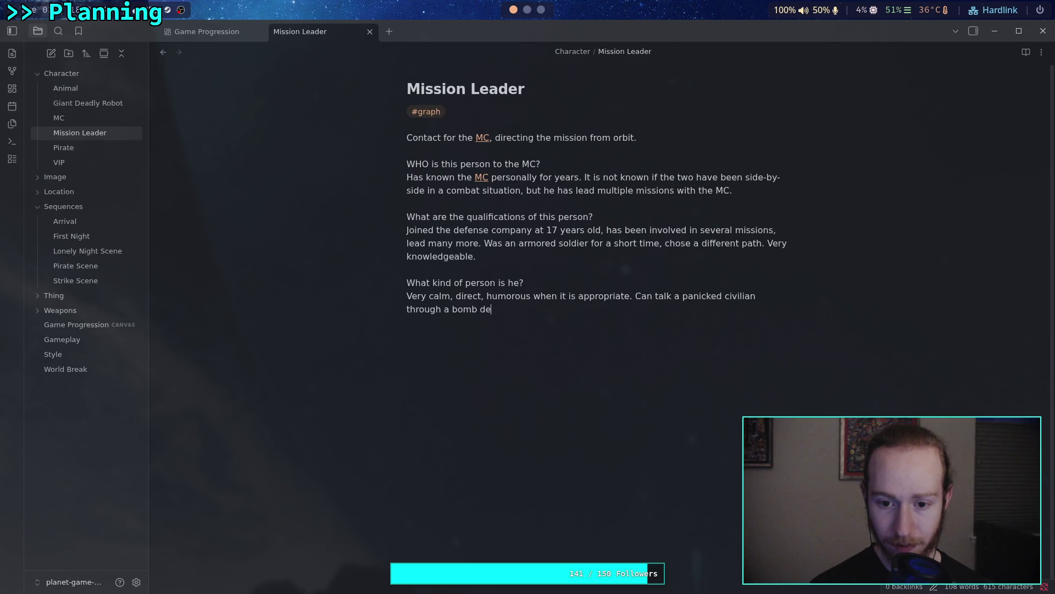
pyautogui.write('fusal.')
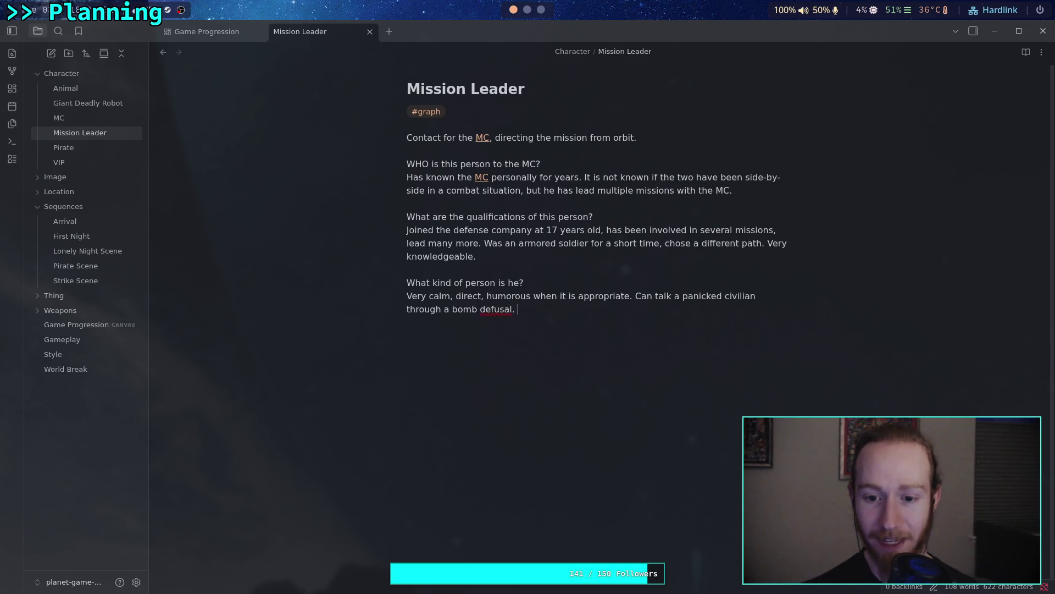
# Reword the sentence ending 'a bomb defusal.' to 'defusing a bomb.'
pyautogui.rightClick(500, 312)
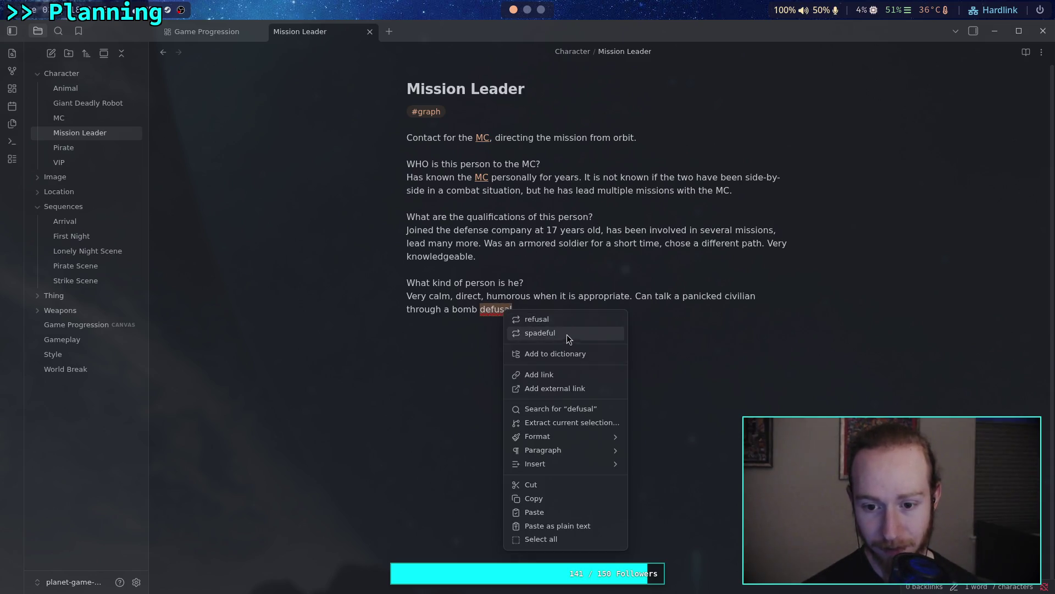
pyautogui.click(513, 311)
pyautogui.moveTo(514, 311); pyautogui.dragTo(457, 314)
pyautogui.press('BackSpace')
pyautogui.press('BackSpace')
pyautogui.press('BackSpace')
pyautogui.write('defusing a bomb.')
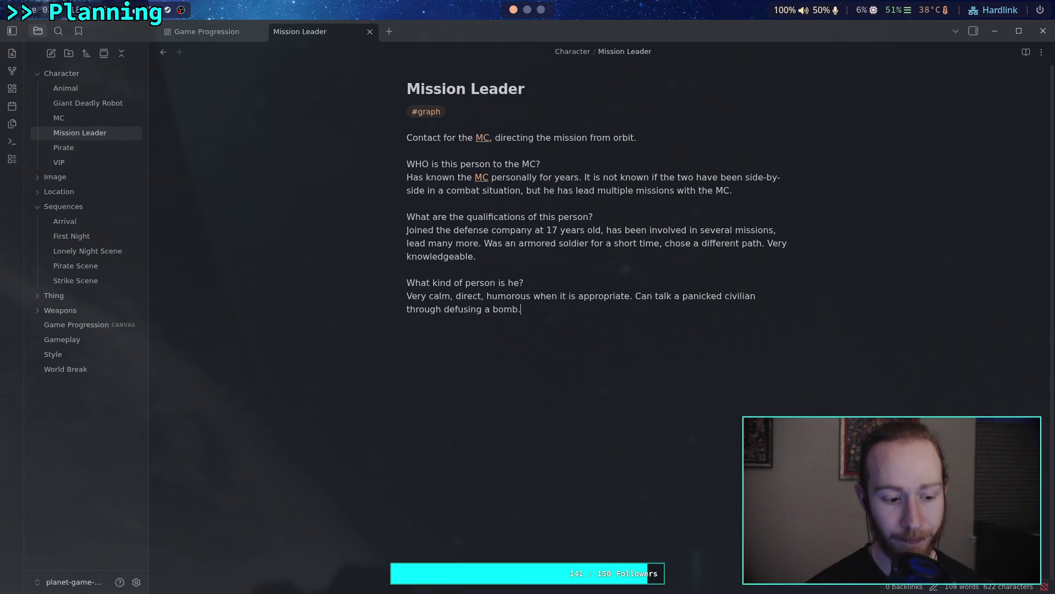
# Append 'Understands people very well, can be empathetic' to the personality answer
pyautogui.press('BackSpace')
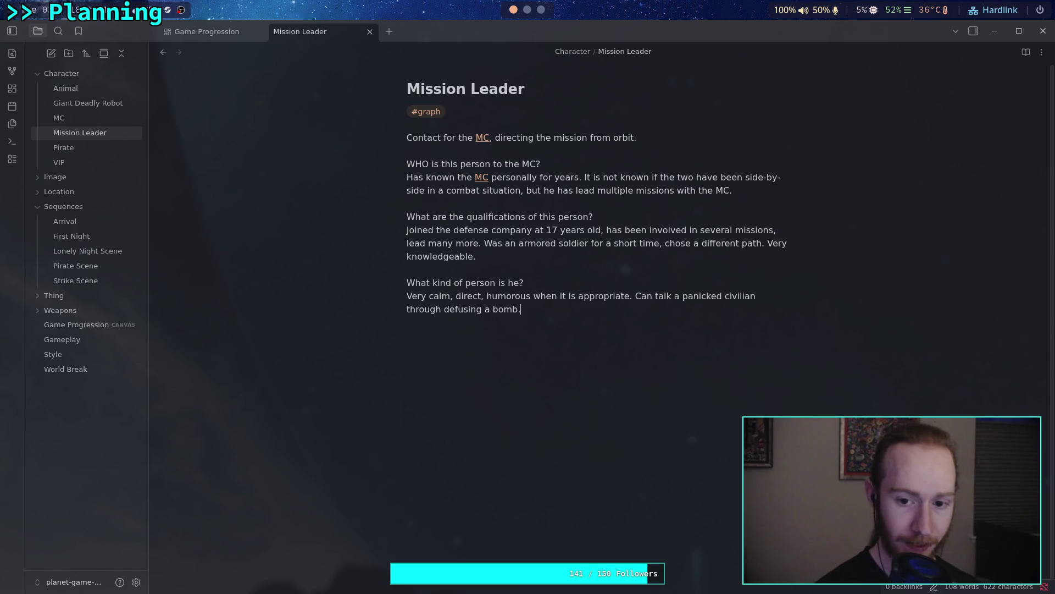
pyautogui.write(' Unde')
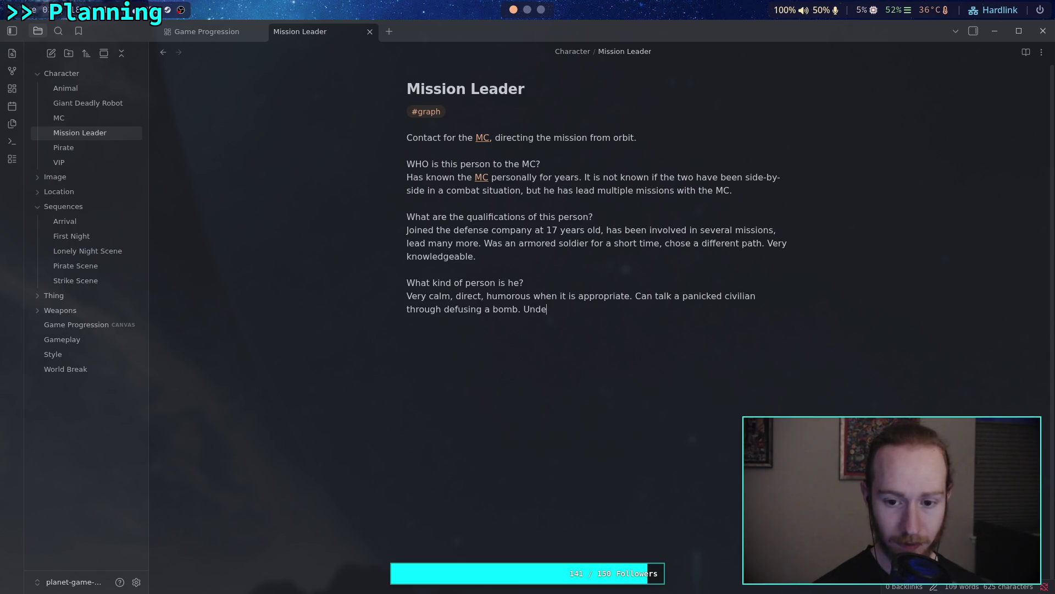
pyautogui.write('rstand people')
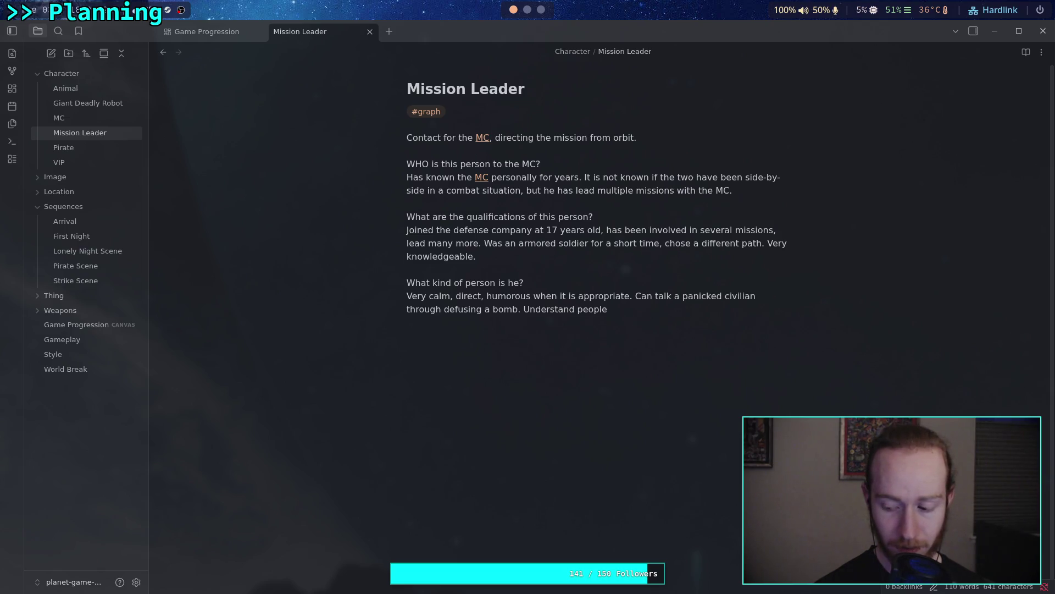
pyautogui.press('BackSpace')
pyautogui.press('BackSpace')
pyautogui.press('BackSpace')
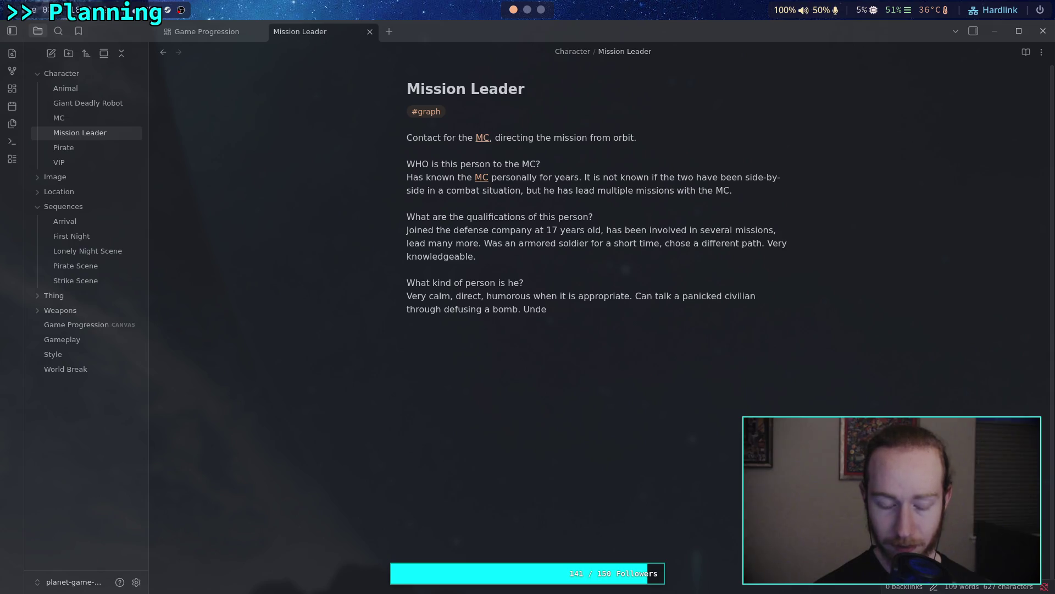
pyautogui.write('rstand')
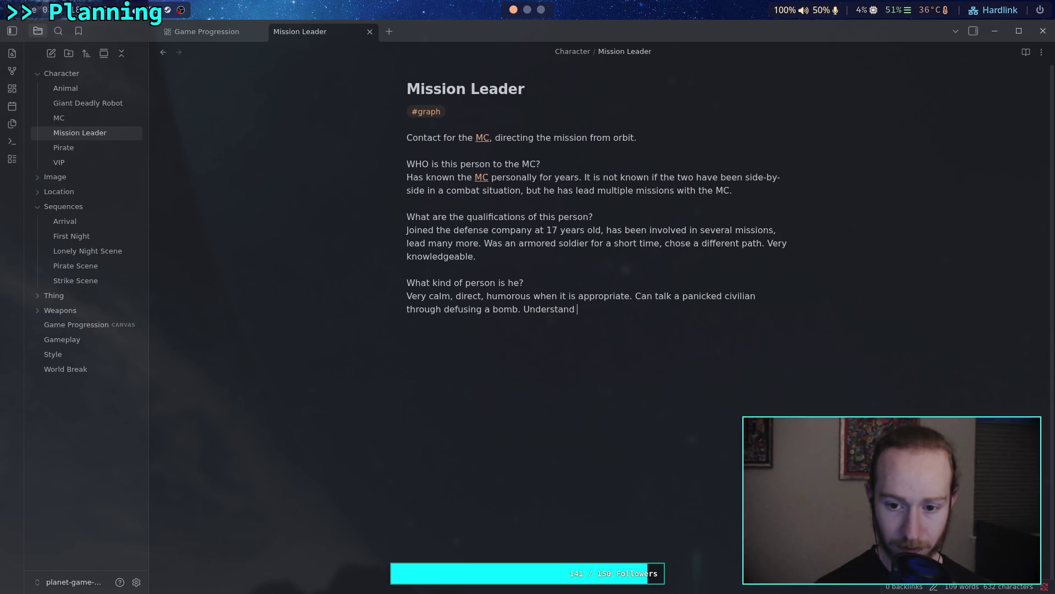
pyautogui.write('s pe')
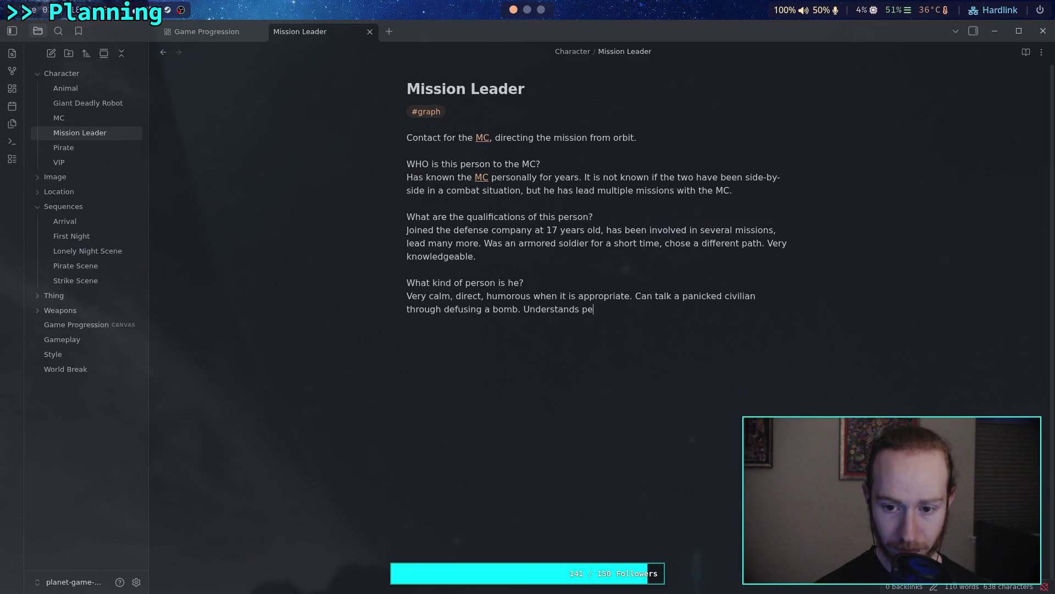
pyautogui.write('ople very well,')
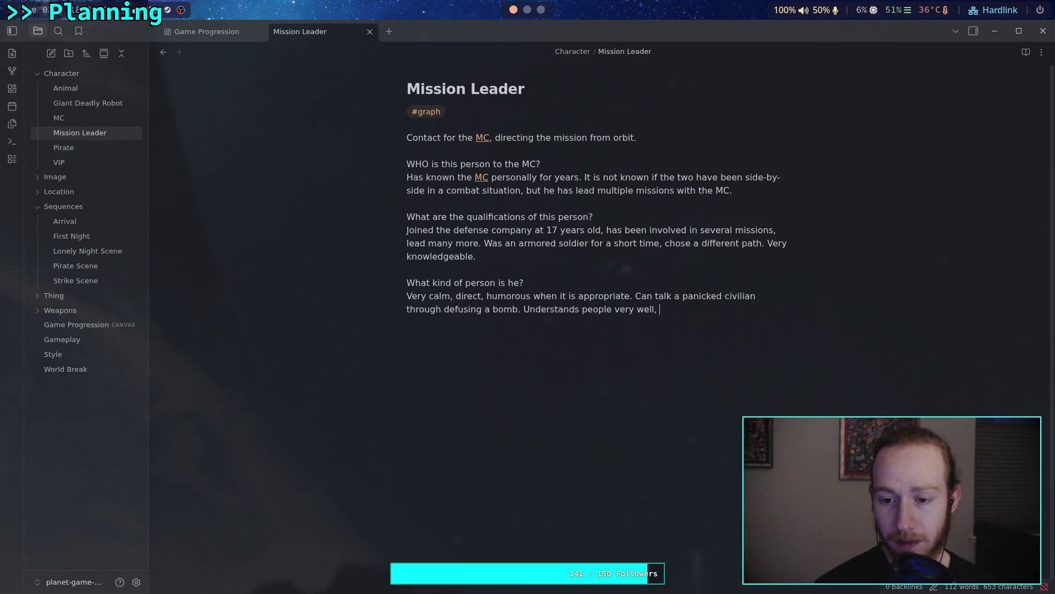
pyautogui.write('can be em')
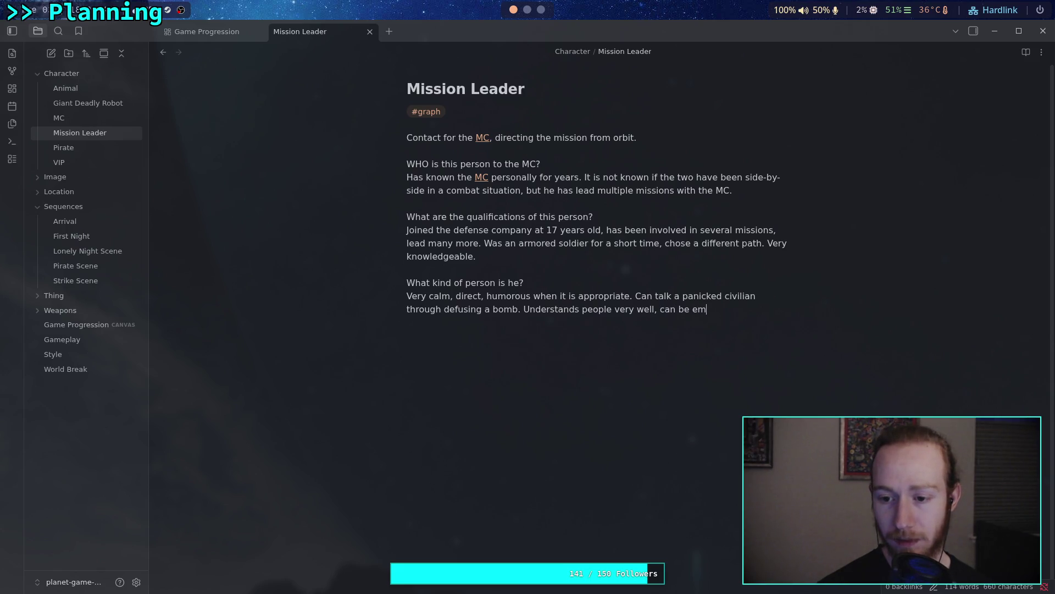
pyautogui.write('pathetic.')
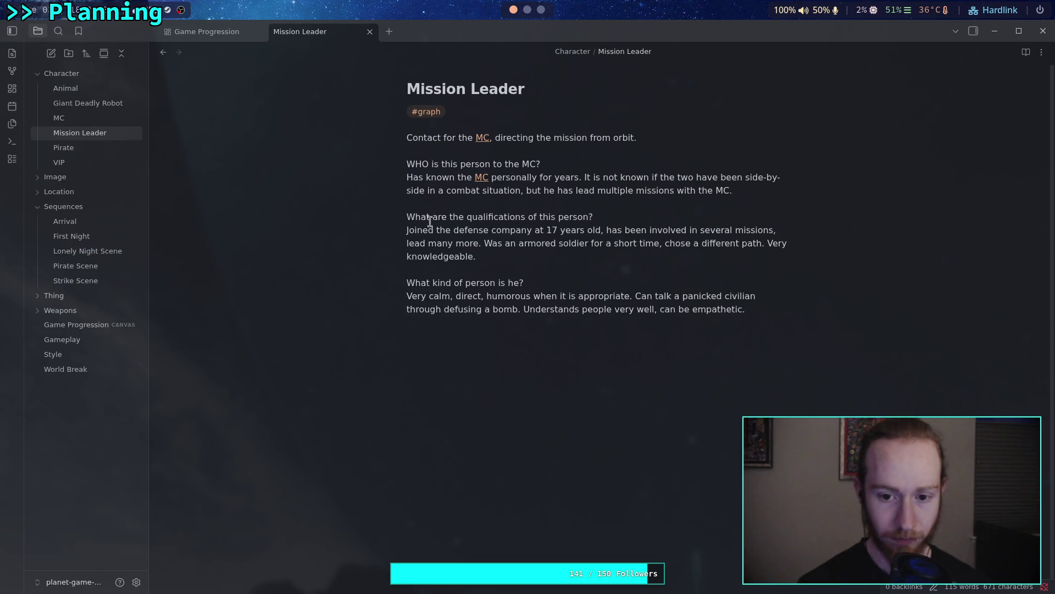
pyautogui.click(519, 308)
# Add ', then tell a joke at the end' after 'bomb' and close with 'No one has ever seen him angry.'
pyautogui.write(', ')
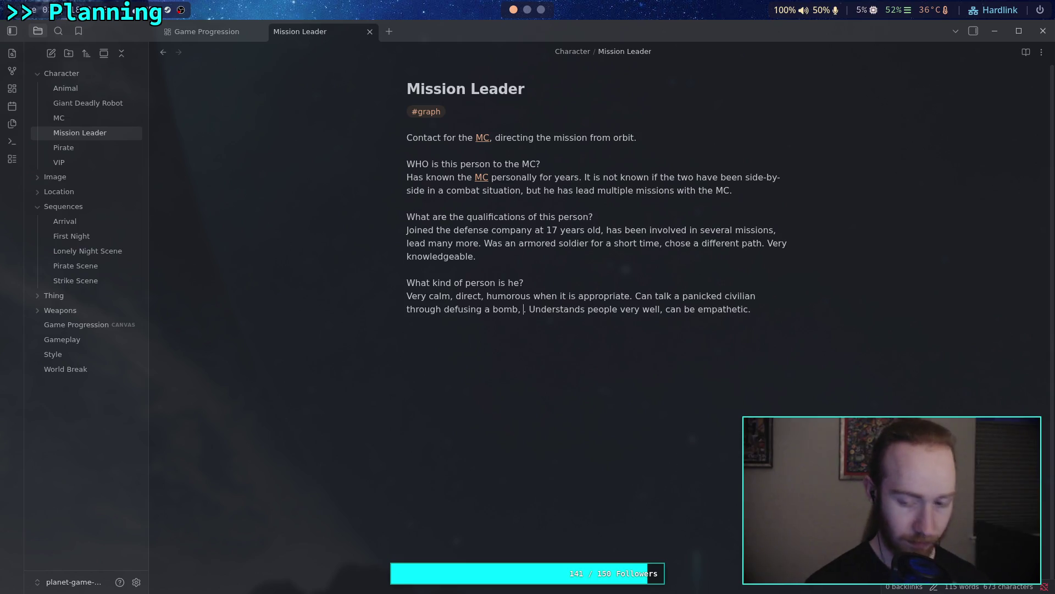
pyautogui.write('then tell a j')
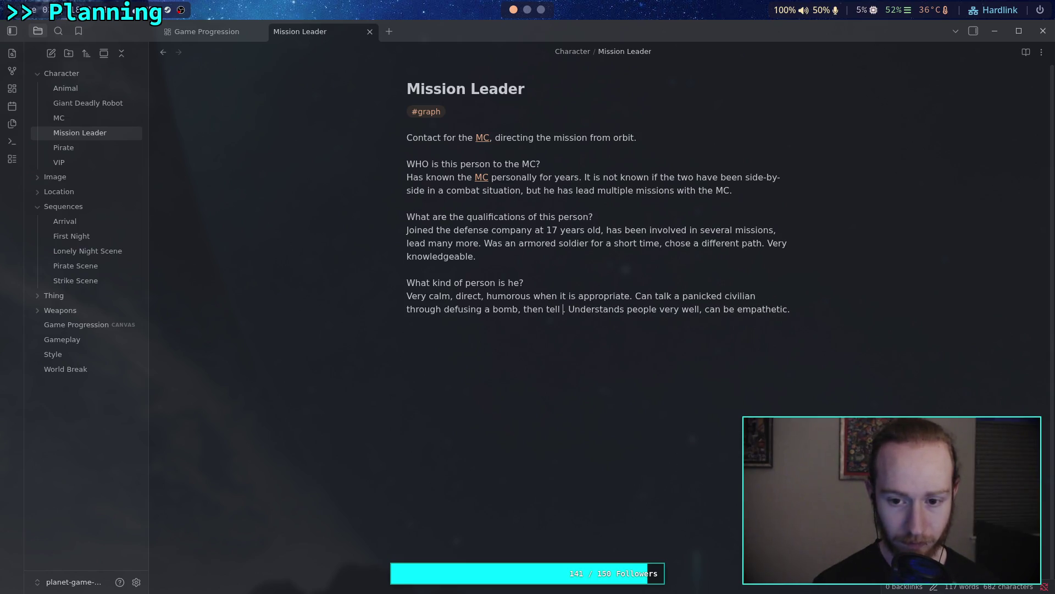
pyautogui.write('oke at th')
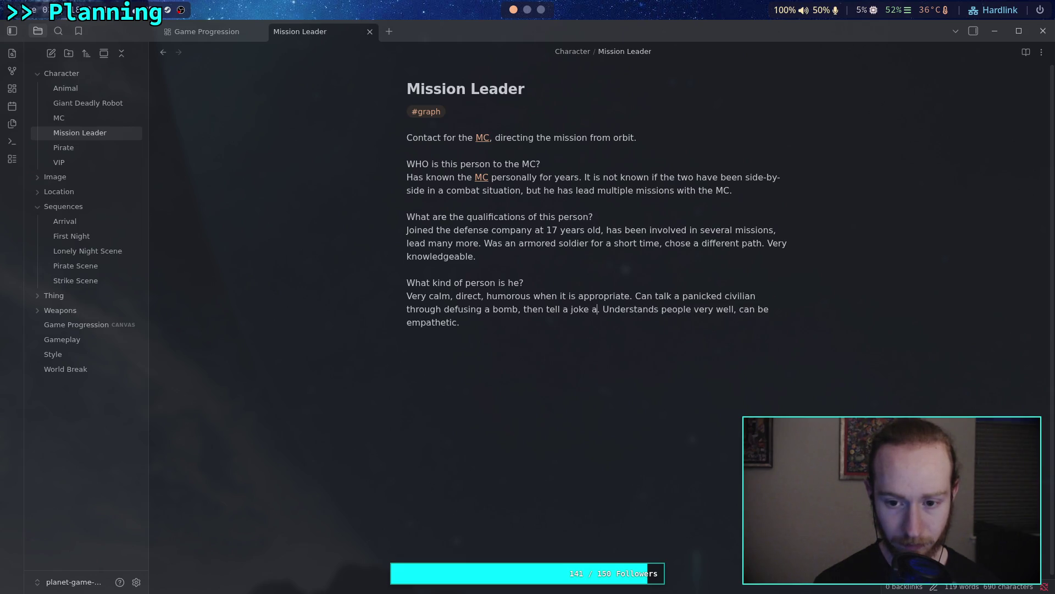
pyautogui.write('e end')
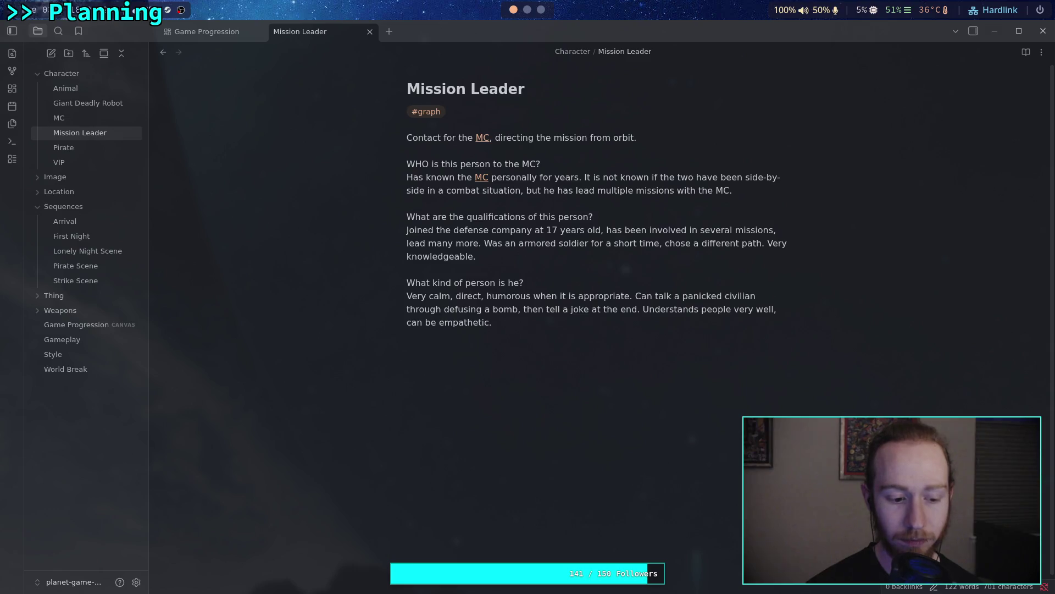
pyautogui.write('Imposs')
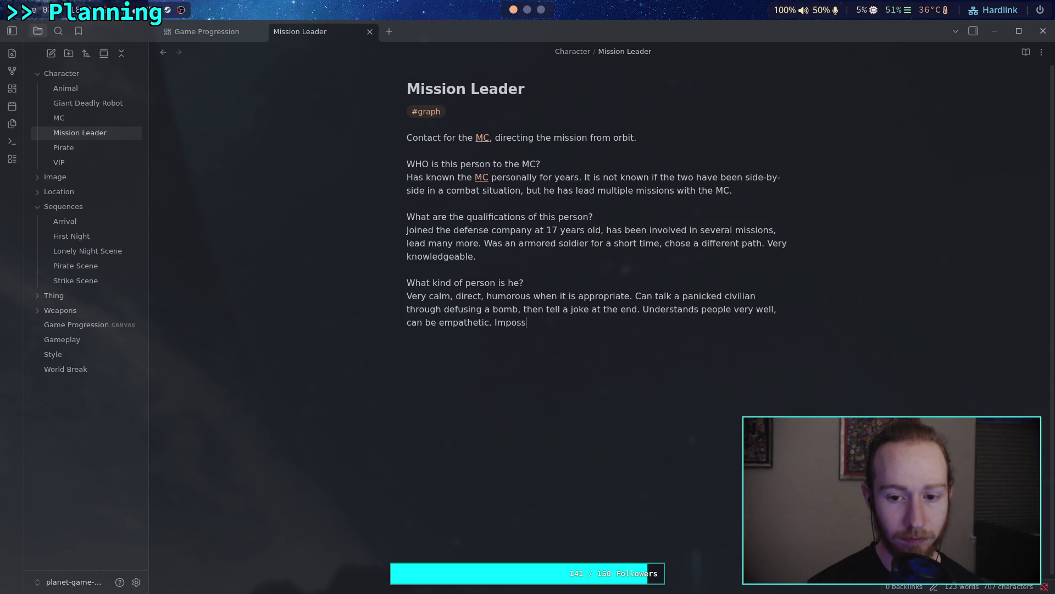
pyautogui.write('ible to ')
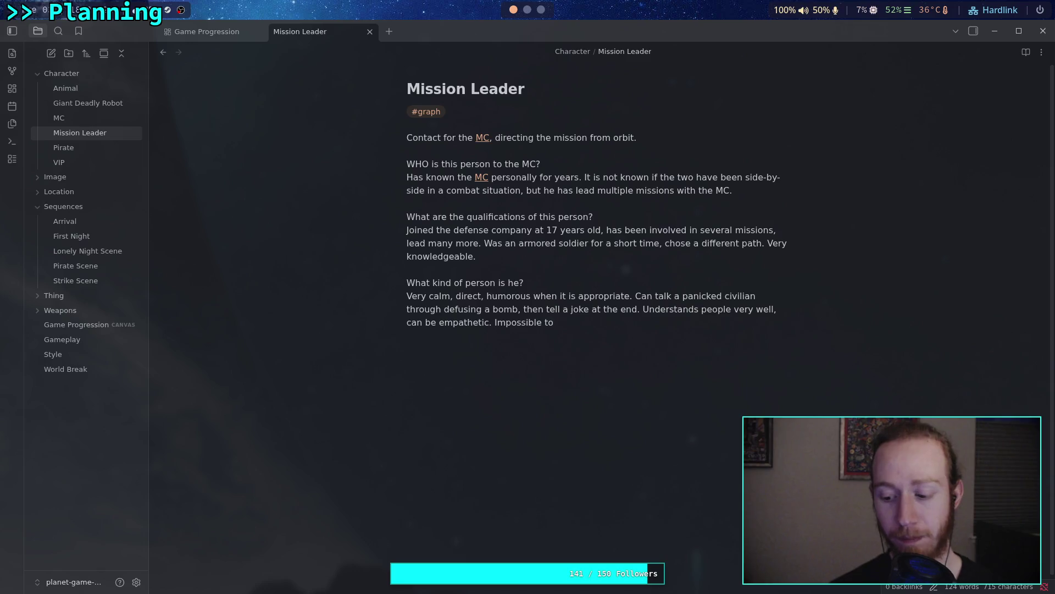
pyautogui.write('g')
pyautogui.press('BackSpace')
pyautogui.write('be angry.')
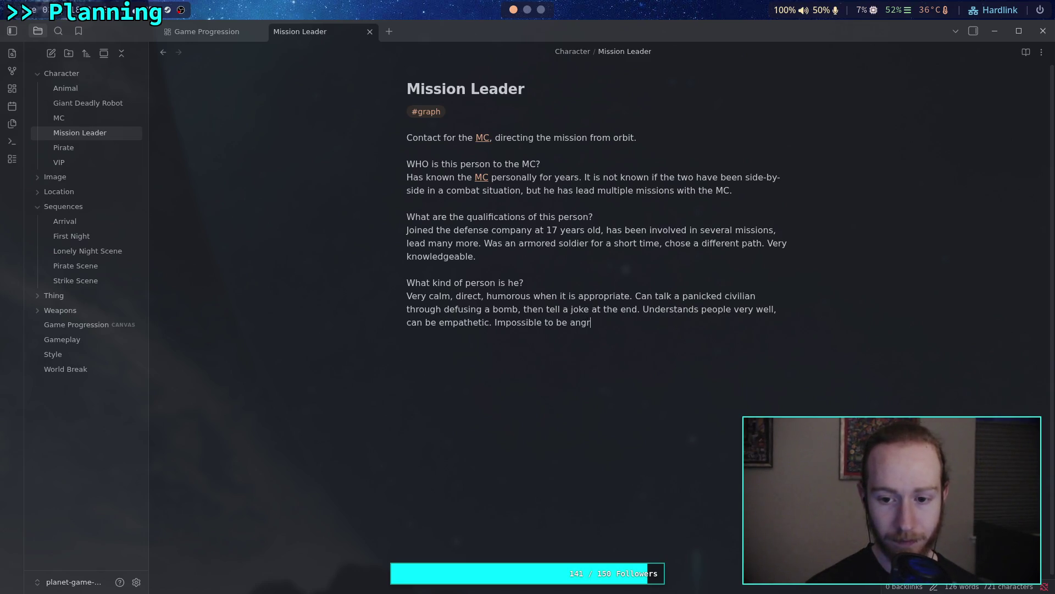
pyautogui.press('BackSpace')
pyautogui.press('BackSpace')
pyautogui.press('BackSpace')
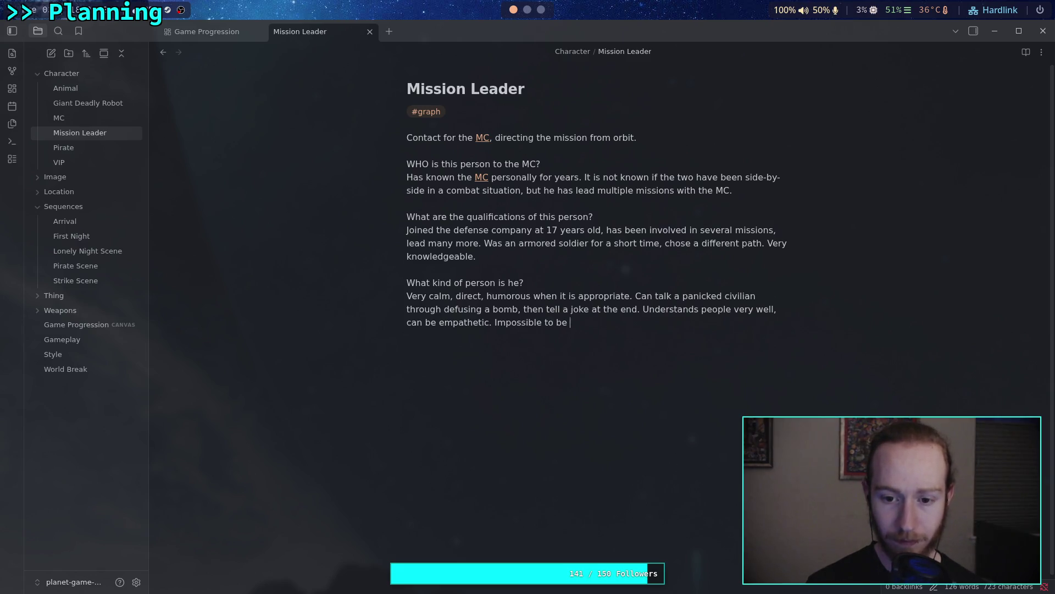
pyautogui.write('No o')
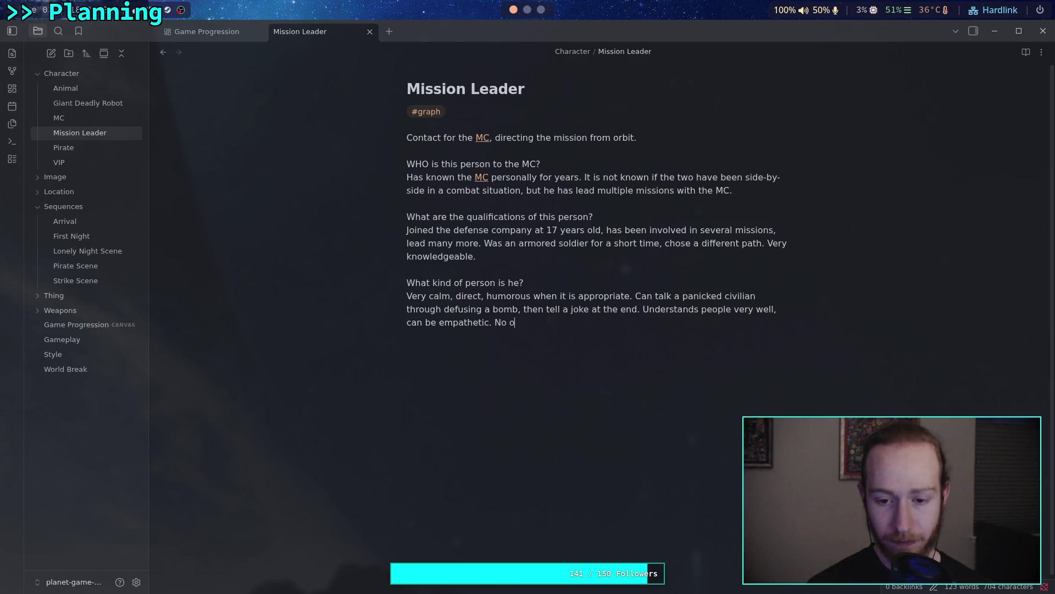
pyautogui.write('ne has ever se')
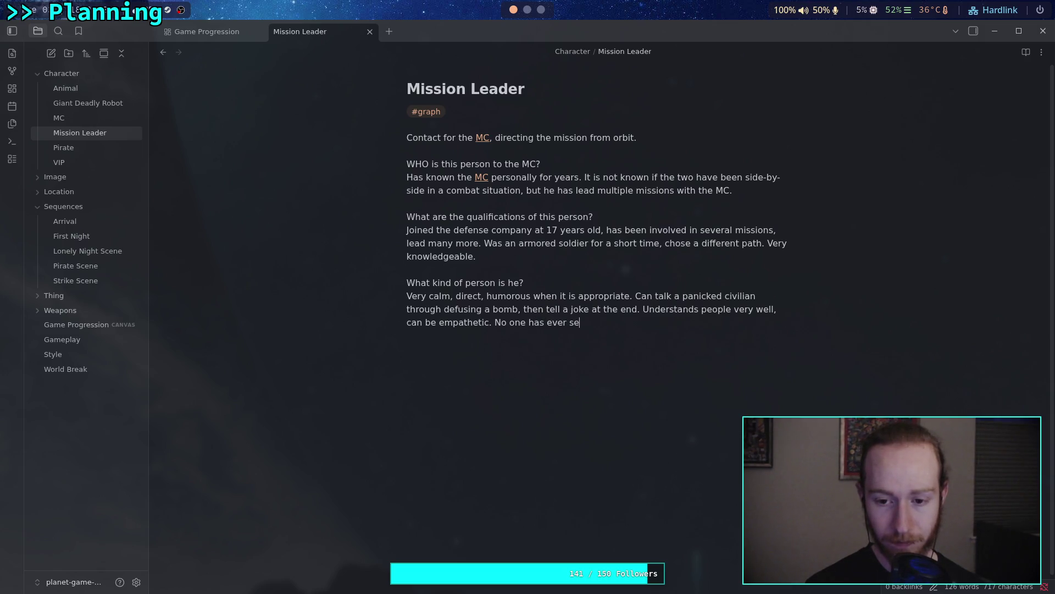
pyautogui.write('en him angry.')
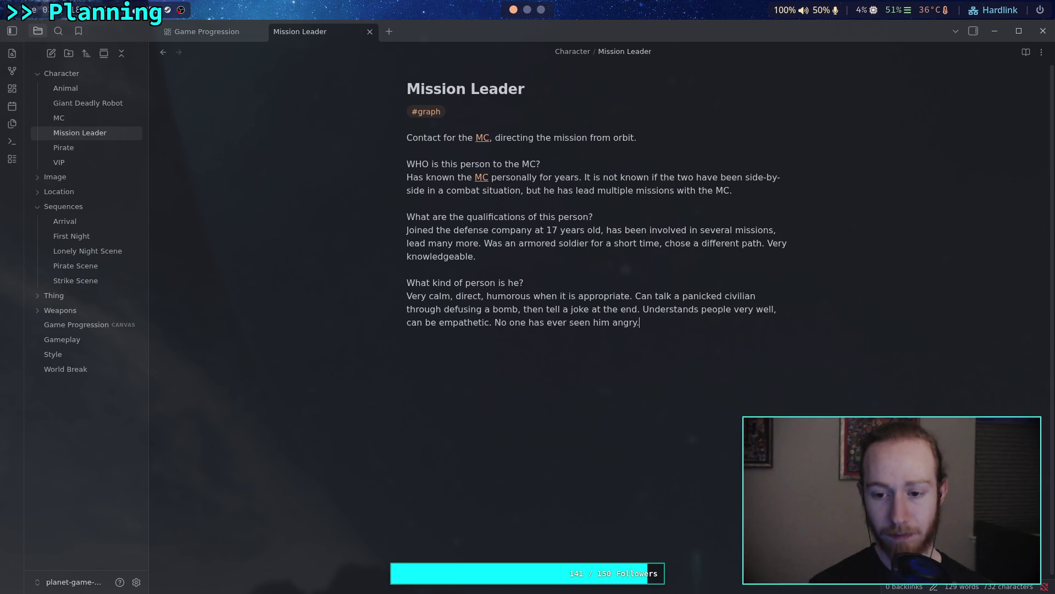
pyautogui.press('Return')
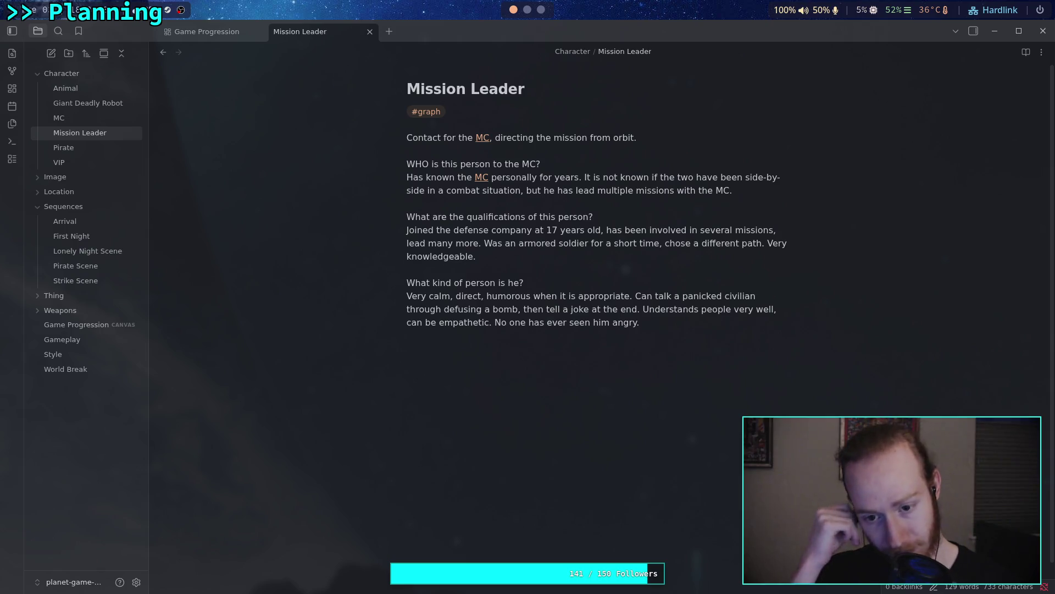
pyautogui.moveTo(490, 323); pyautogui.dragTo(638, 309)
pyautogui.click(648, 296)
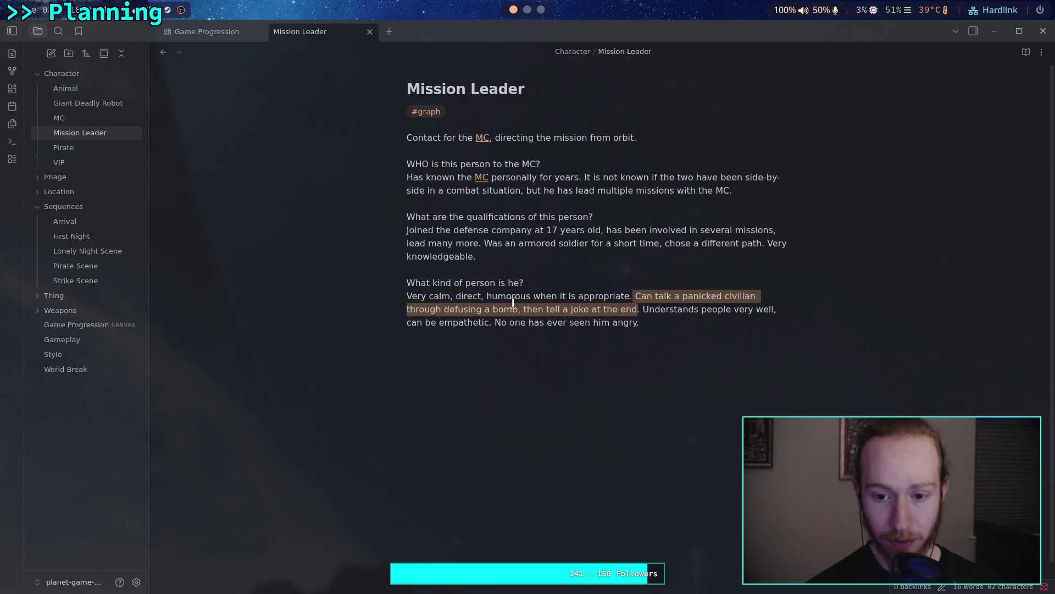
pyautogui.moveTo(408, 296)
pyautogui.mouseDown()
pyautogui.moveTo(636, 298)
pyautogui.moveTo(644, 309)
pyautogui.moveTo(549, 330)
pyautogui.mouseUp()
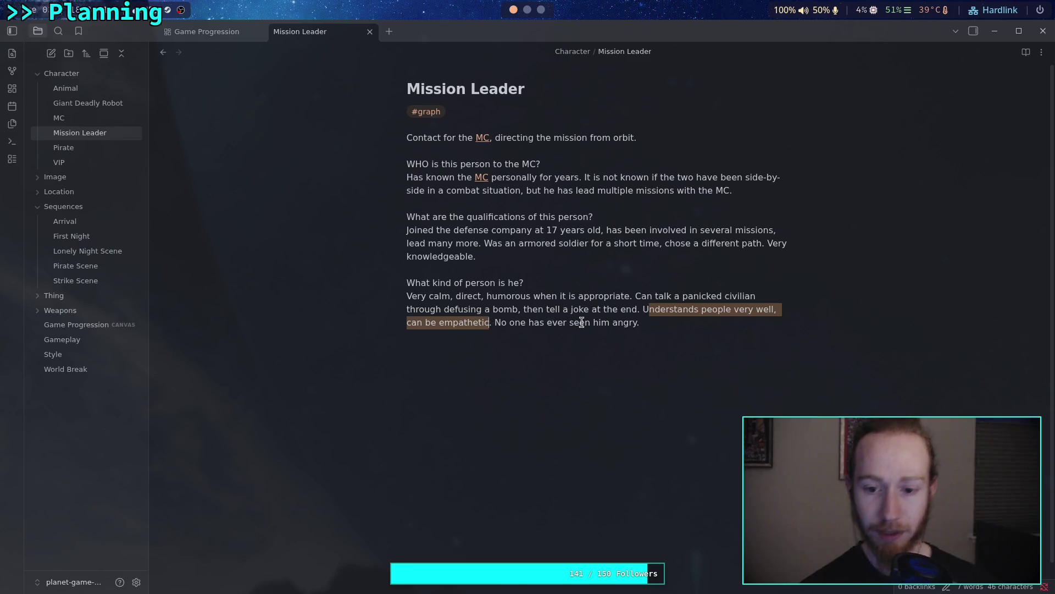
pyautogui.click(684, 338)
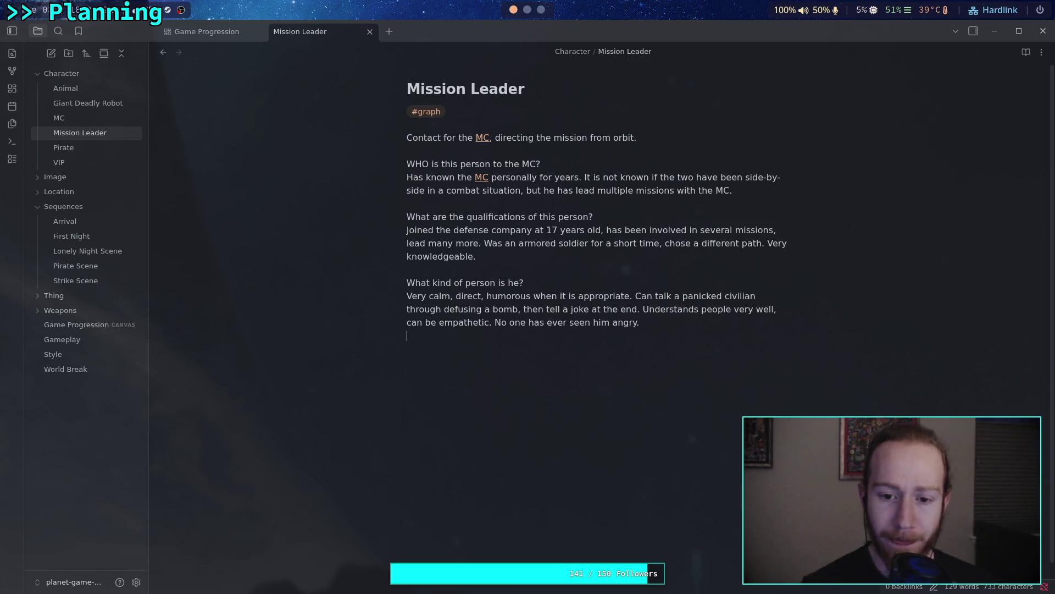
pyautogui.moveTo(407, 295)
pyautogui.mouseDown()
pyautogui.moveTo(604, 299)
pyautogui.moveTo(507, 322)
pyautogui.moveTo(488, 318)
pyautogui.moveTo(639, 322)
pyautogui.moveTo(640, 311)
pyautogui.mouseUp()
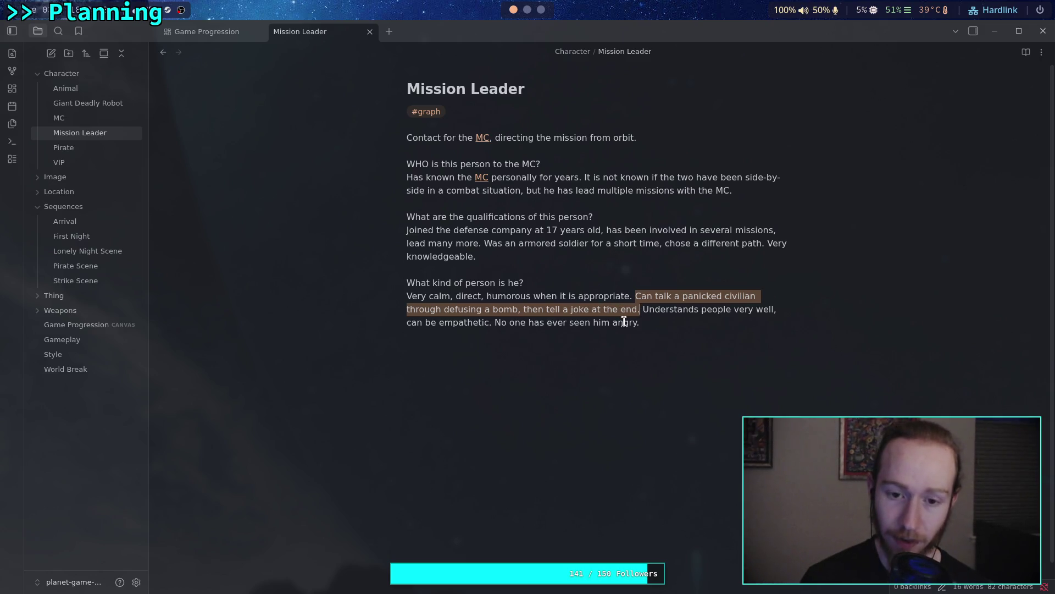
pyautogui.click(687, 322)
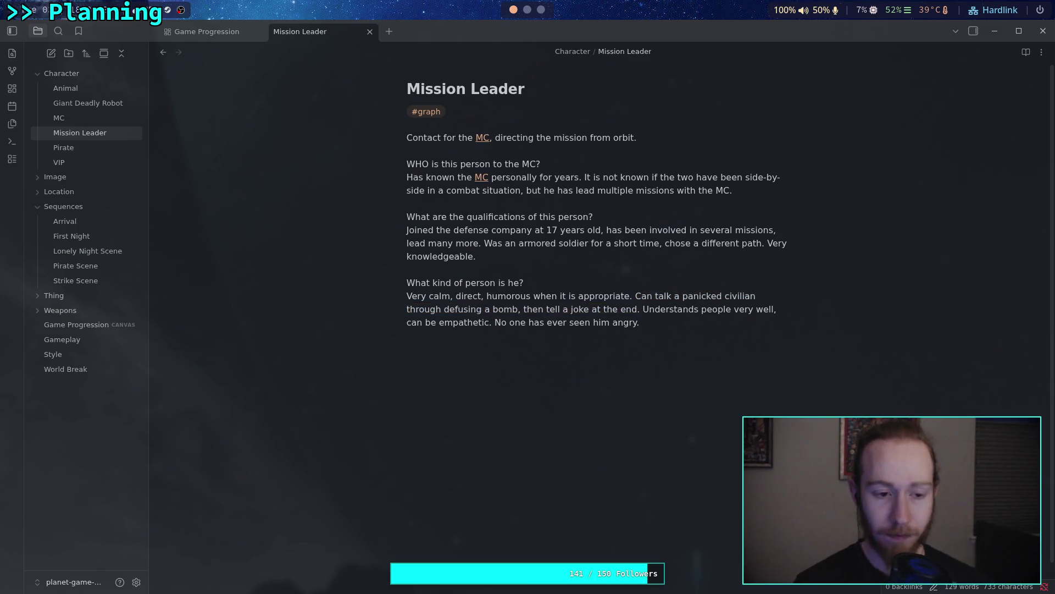
pyautogui.press('Return')
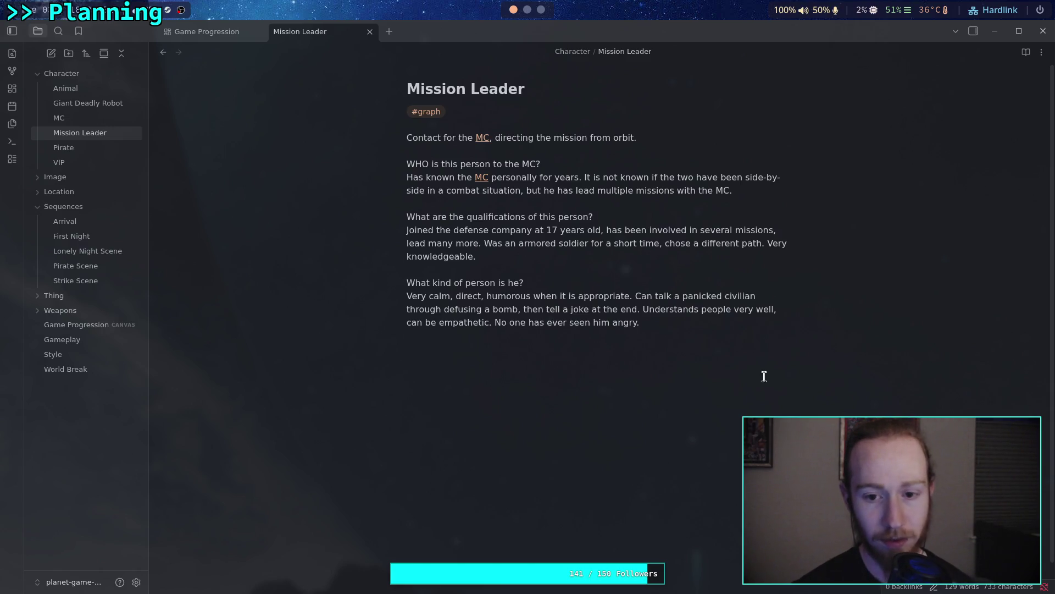
# Add the question 'How old is the mission leader?' on a new line, checking the MC note first
pyautogui.click(728, 328)
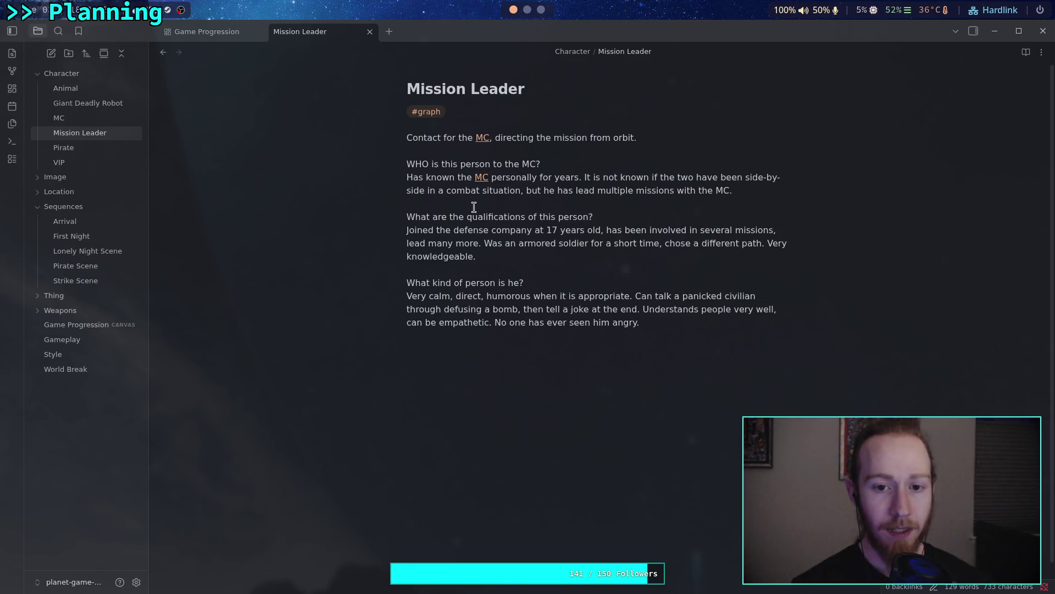
pyautogui.click(96, 121)
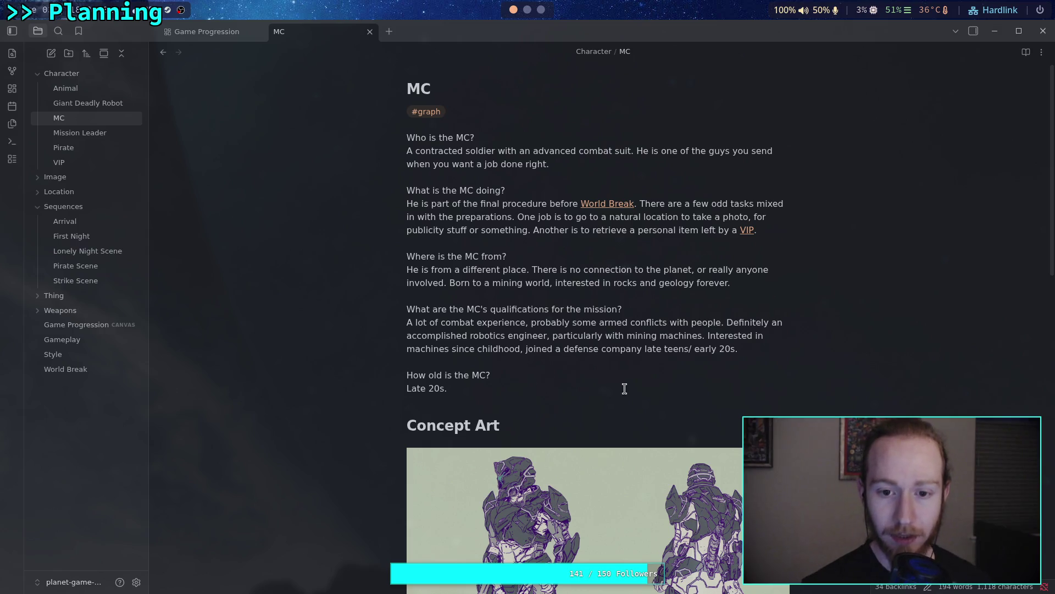
pyautogui.click(97, 136)
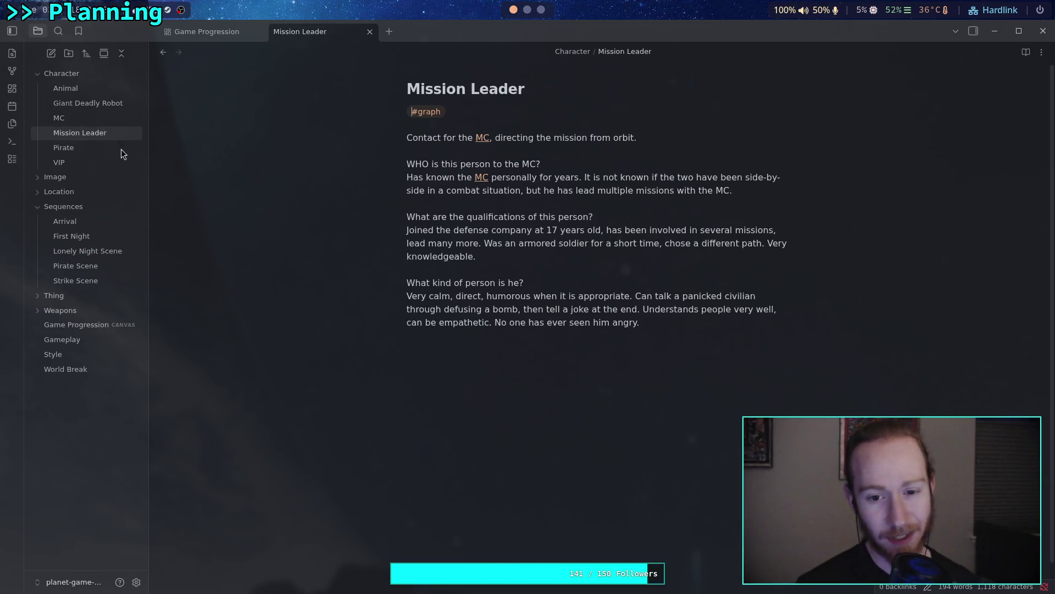
pyautogui.click(639, 349)
pyautogui.press('Return')
pyautogui.write('How old')
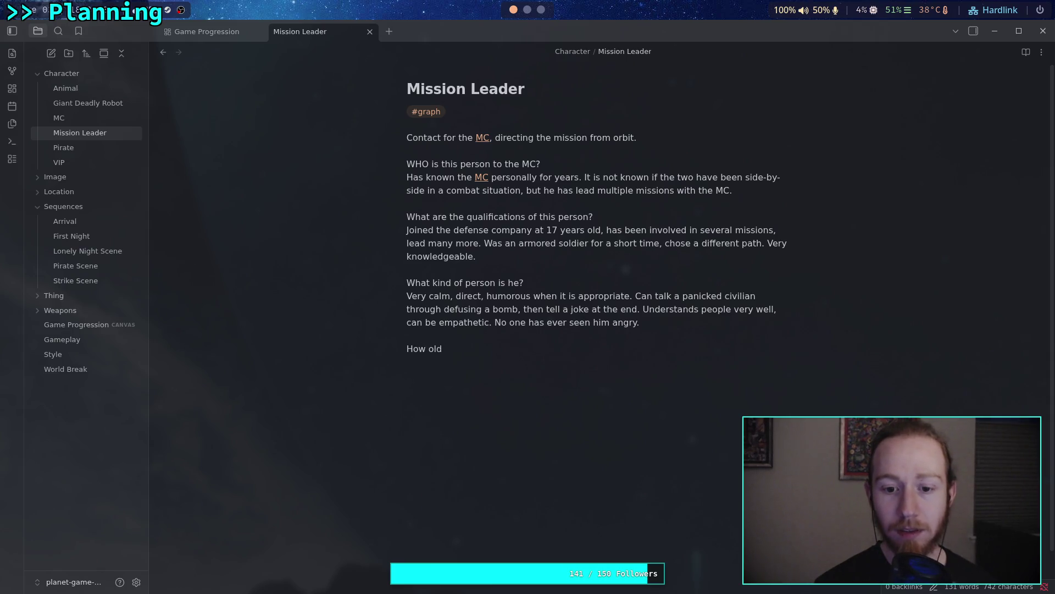
pyautogui.write(' is the mission ')
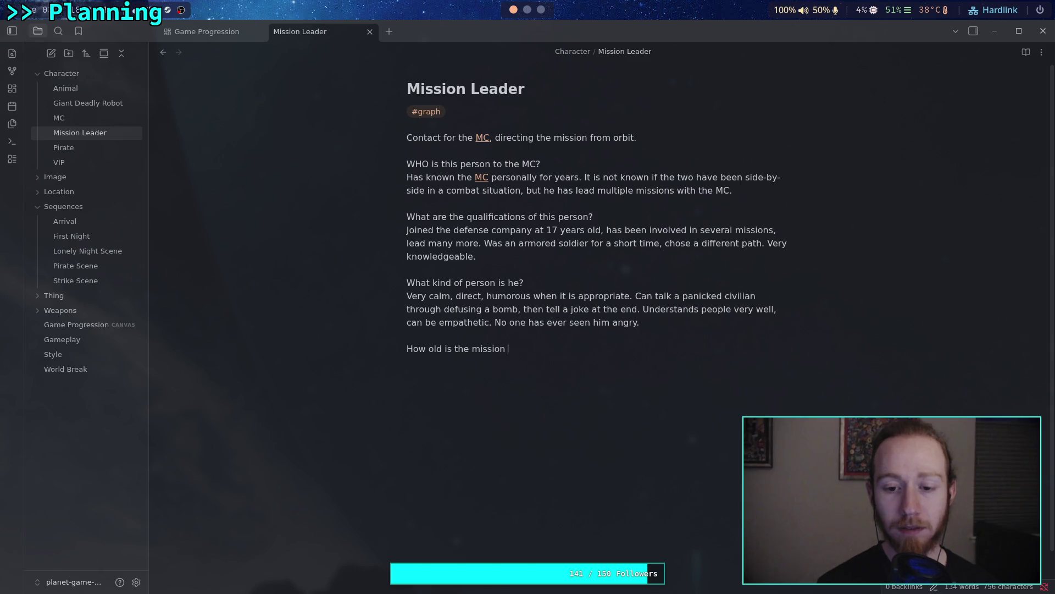
pyautogui.write('leader?')
pyautogui.press('Return')
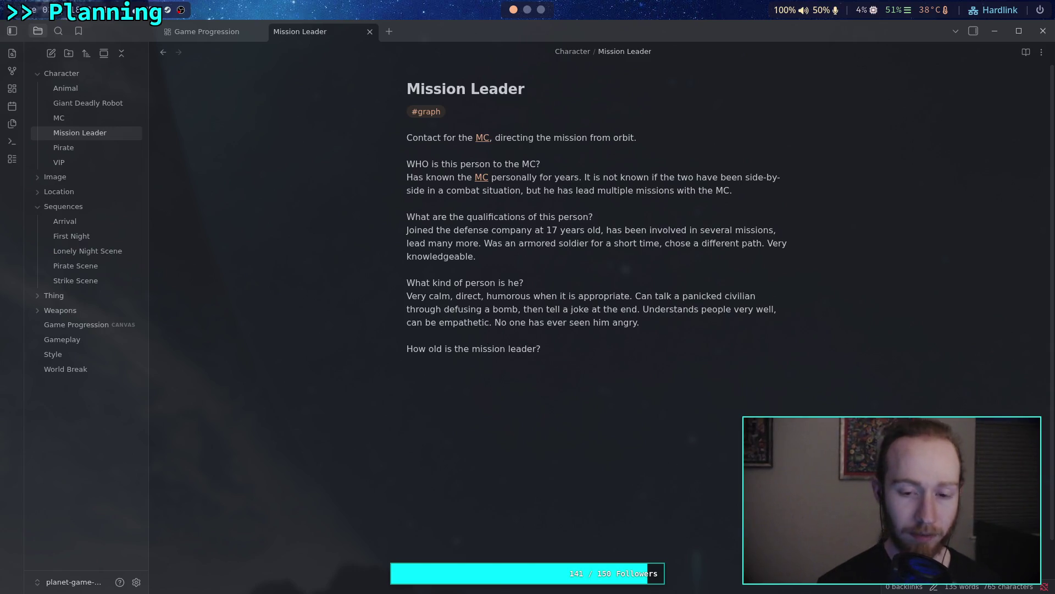
# Answer the age question 'Late 20s. At least 27.' after comparing with the MC note
pyautogui.click(108, 121)
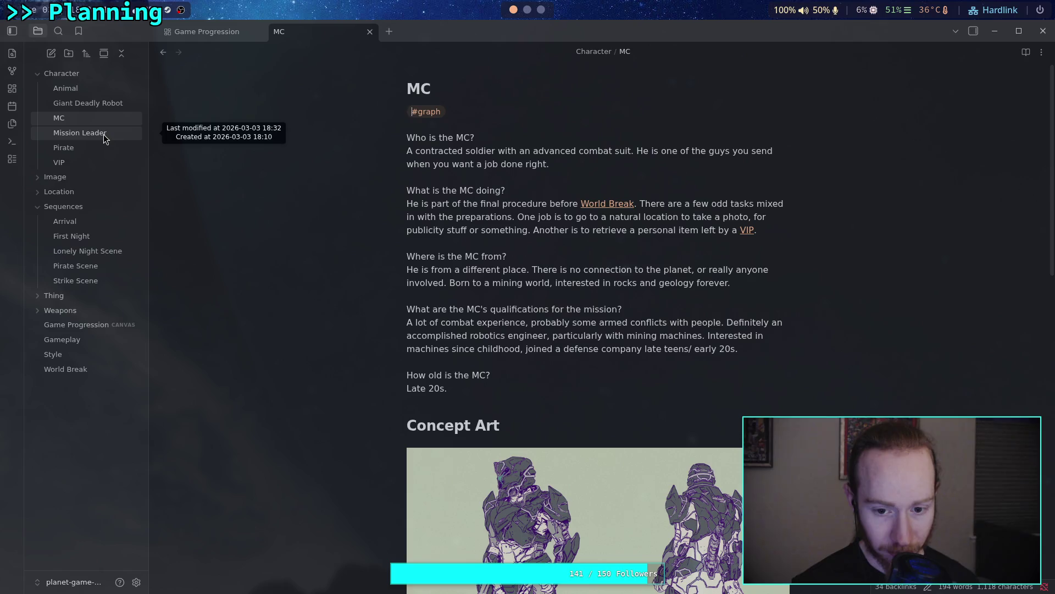
pyautogui.click(104, 134)
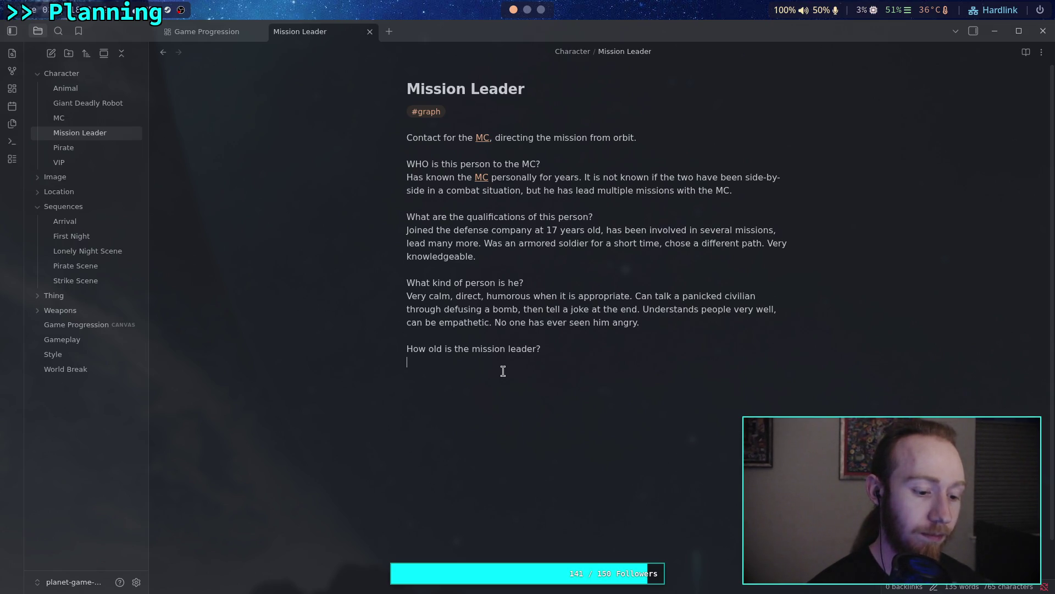
pyautogui.write('Lat')
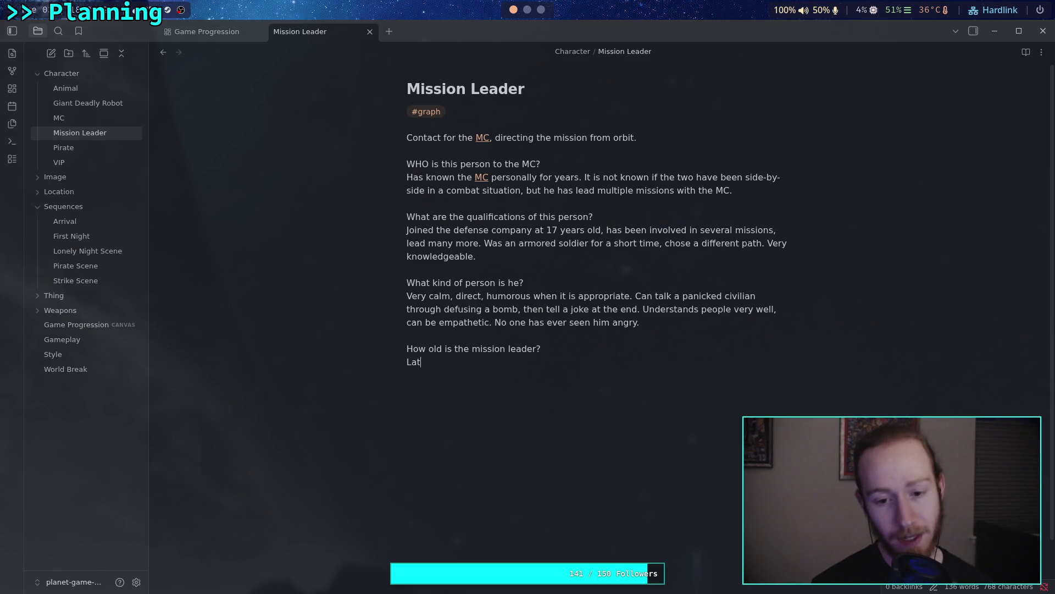
pyautogui.write('e 20s.')
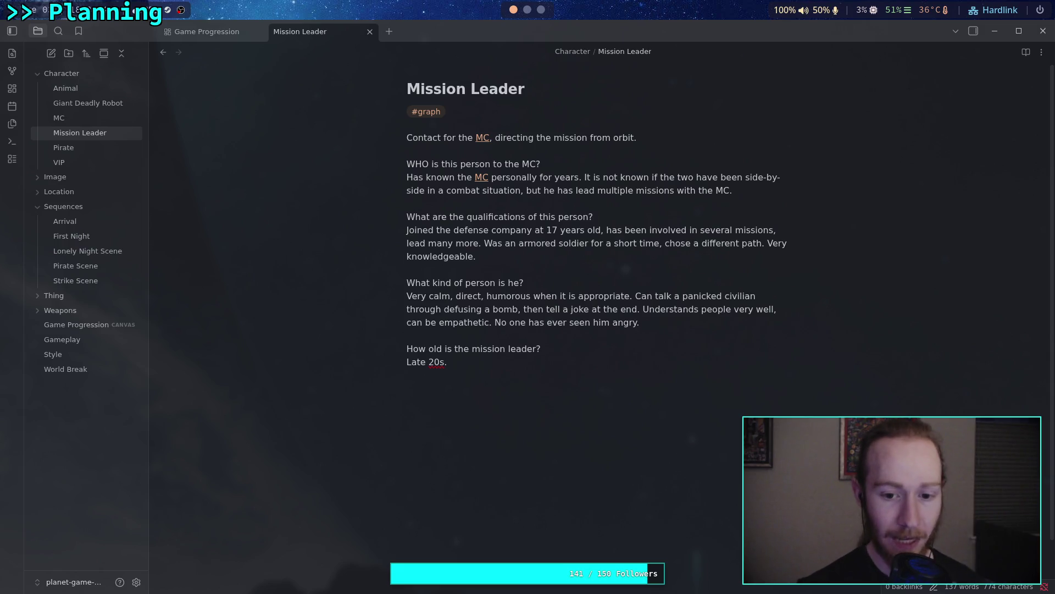
pyautogui.write(' At leas')
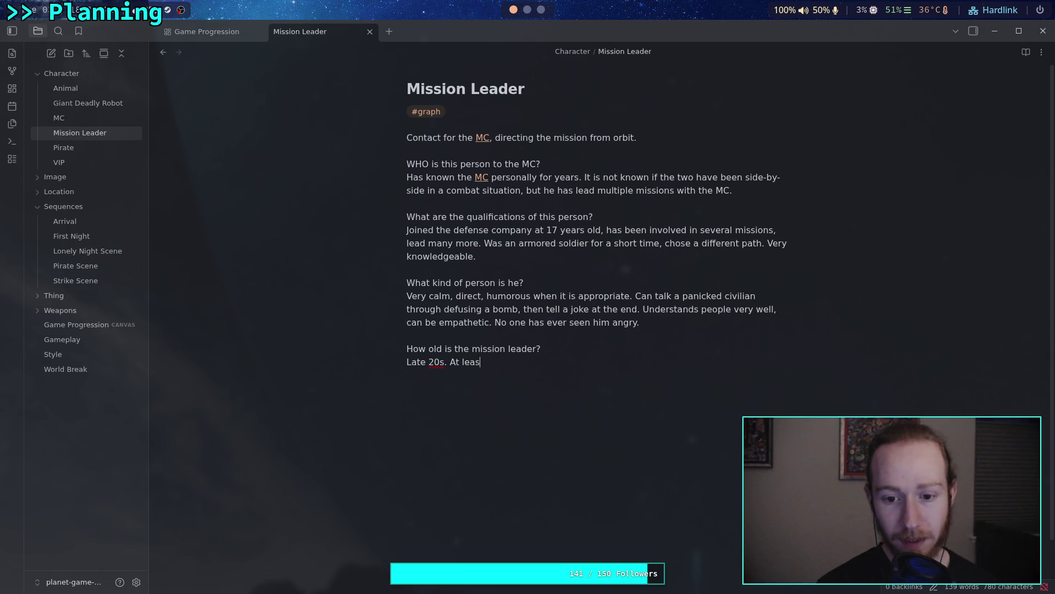
pyautogui.write('t 27.')
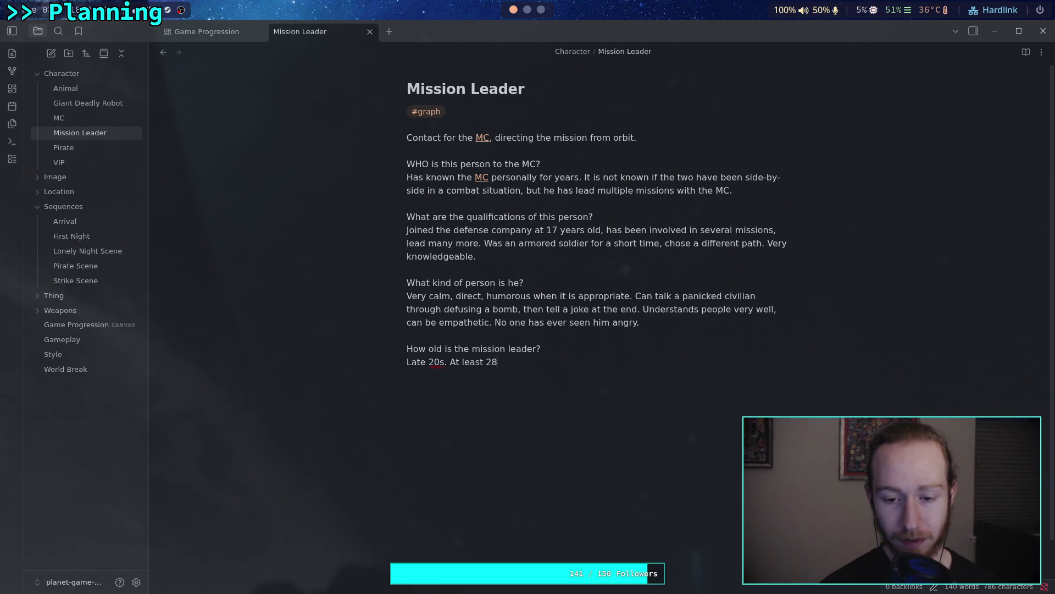
pyautogui.click(59, 118)
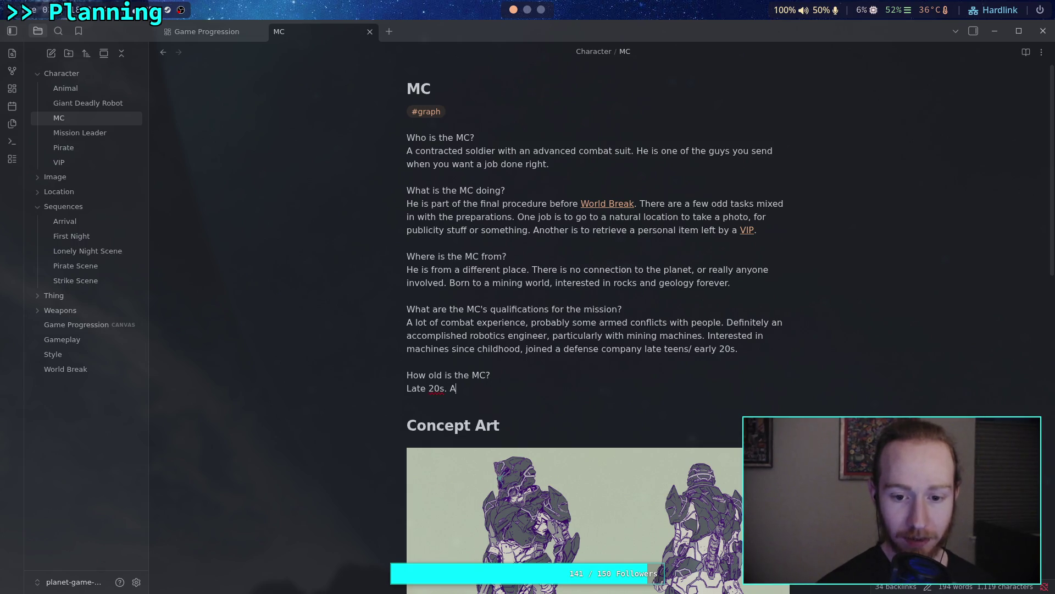
# Replace the MC note's 'Late 20s' age answer with 'At least 25'
pyautogui.press('BackSpace')
pyautogui.press('BackSpace')
pyautogui.press('BackSpace')
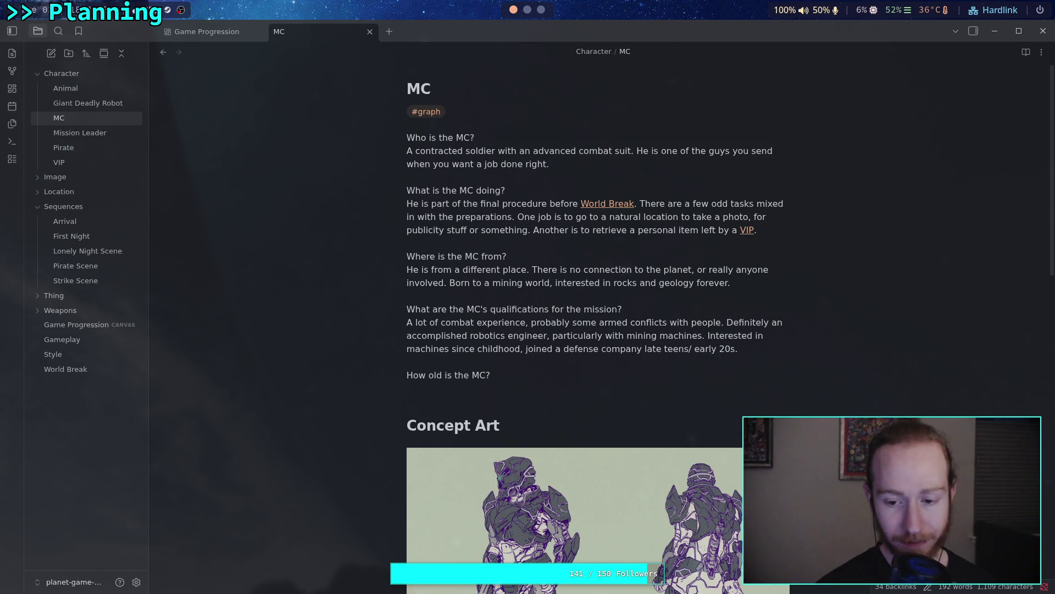
pyautogui.write('At least ')
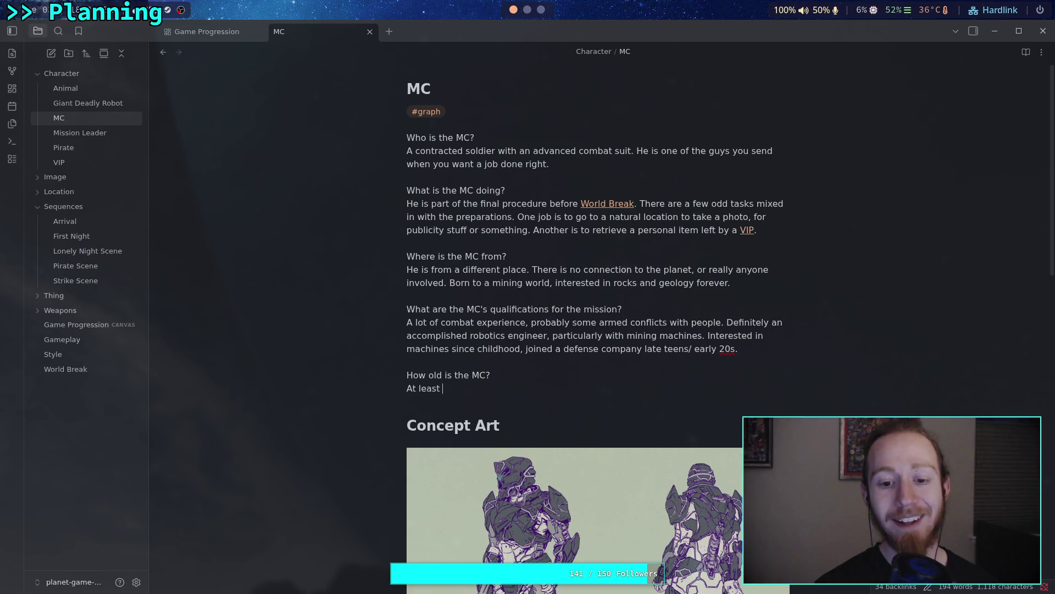
pyautogui.write('25.')
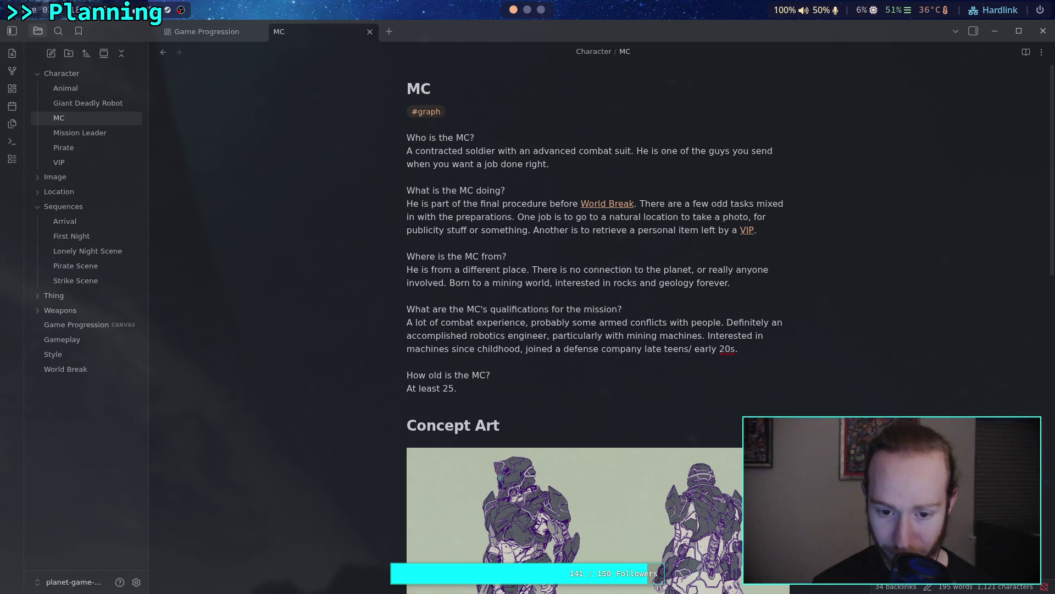
pyautogui.click(97, 134)
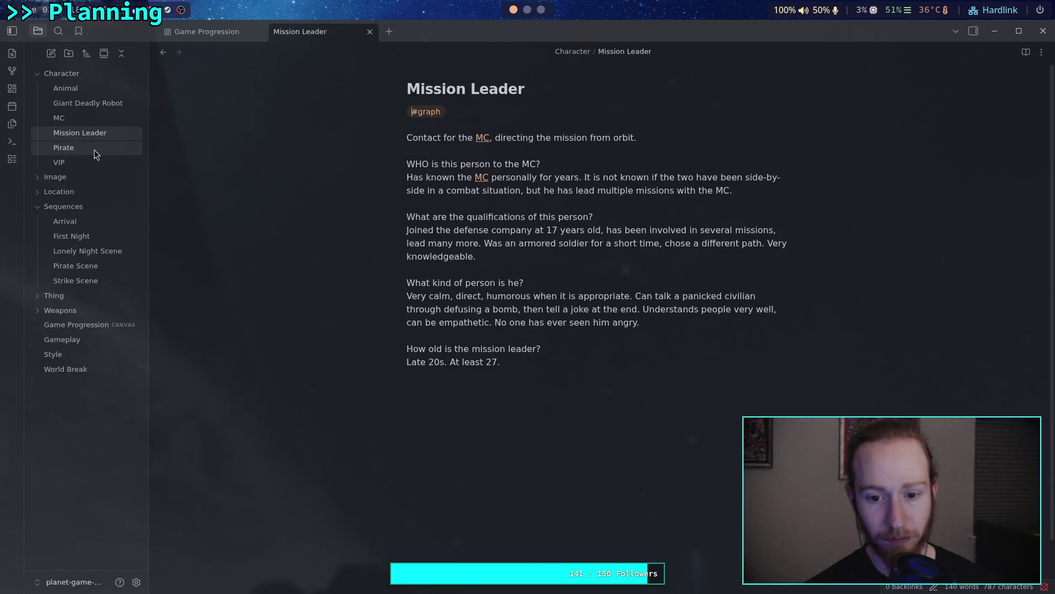
# Delete 'Late 20s.' from the Mission Leader's age answer, leaving 'At least 27.'
pyautogui.click(98, 119)
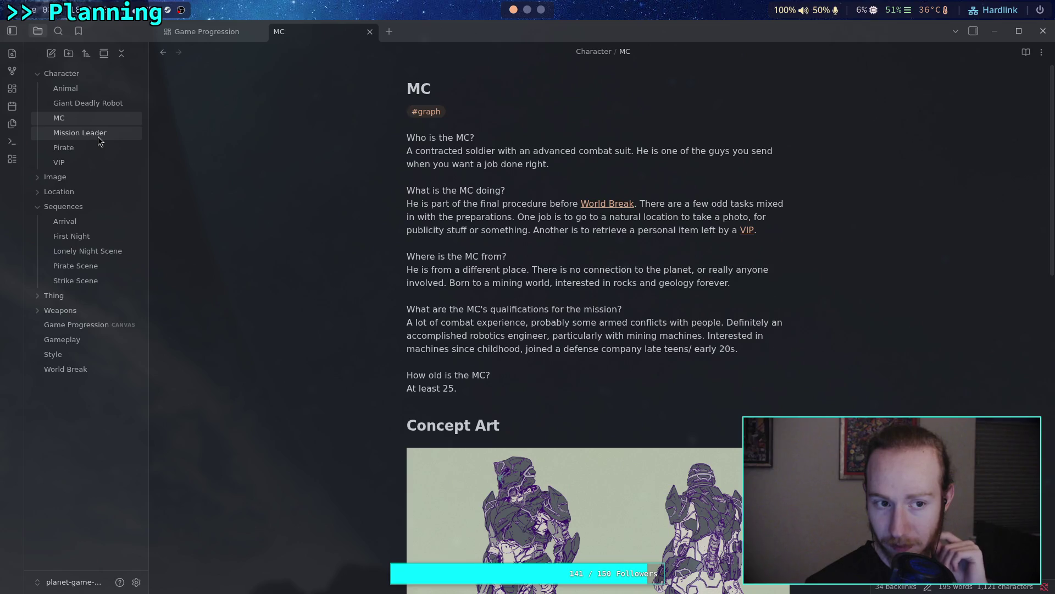
pyautogui.click(98, 137)
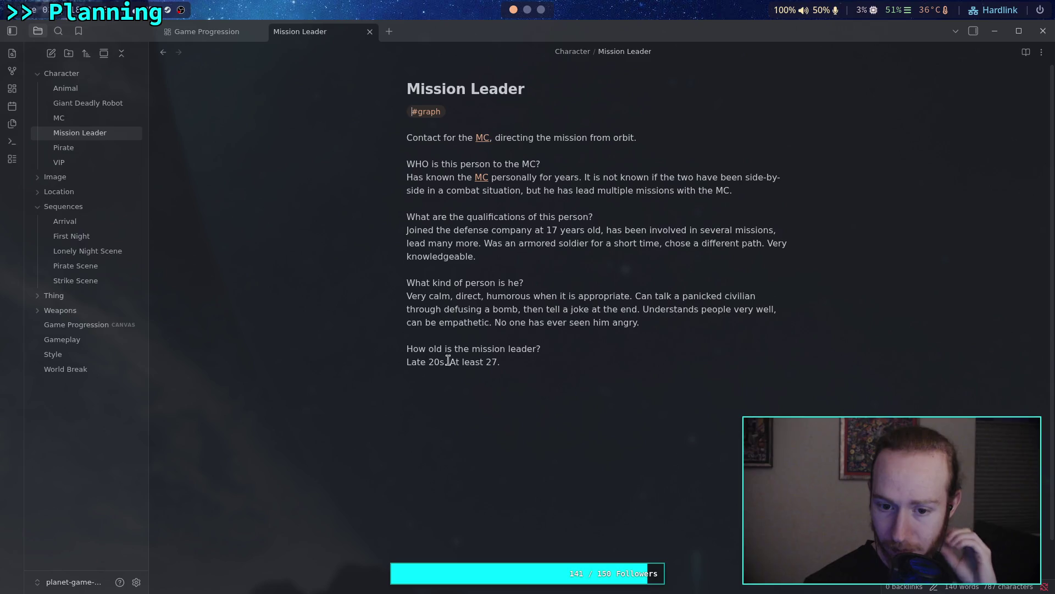
pyautogui.moveTo(450, 362); pyautogui.dragTo(405, 370)
pyautogui.press('BackSpace')
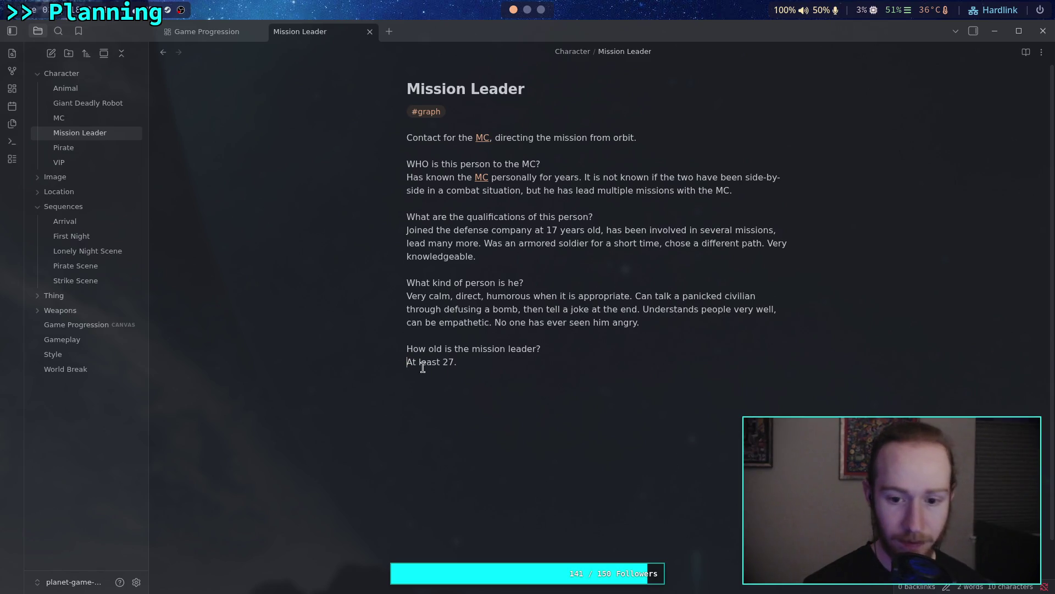
pyautogui.click(90, 118)
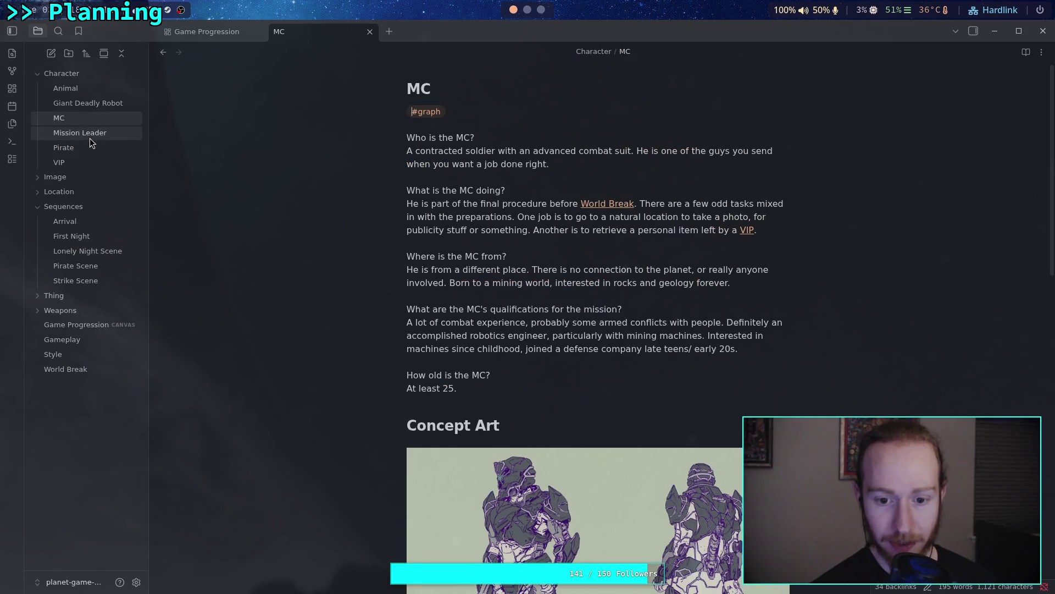
pyautogui.click(90, 133)
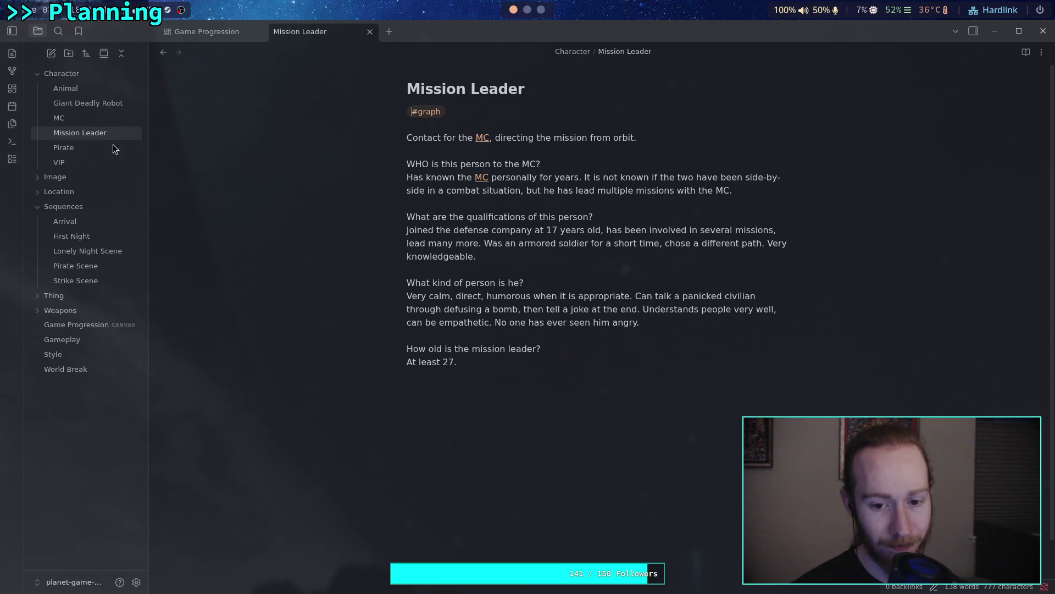
# Append 'Maybe a few years older.' after 'At least 27.' in the Mission Leader note
pyautogui.click(493, 357)
pyautogui.write('Ma')
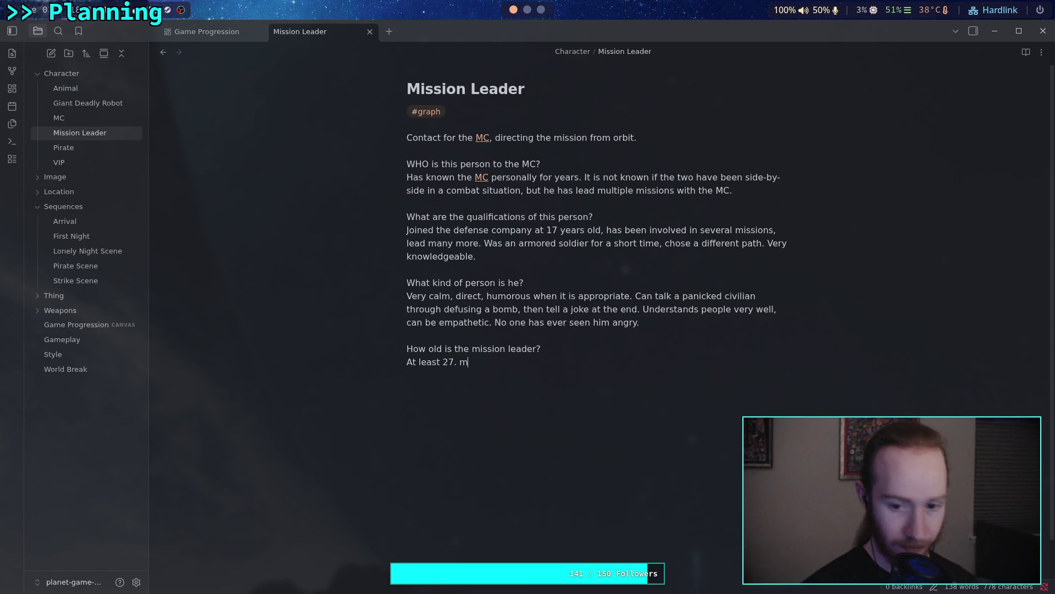
pyautogui.press('BackSpace')
pyautogui.press('BackSpace')
pyautogui.write('Maf')
pyautogui.press('BackSpace')
pyautogui.write('ybe a ')
pyautogui.write('few')
pyautogui.write('yea')
pyautogui.press('BackSpace')
pyautogui.press('BackSpace')
pyautogui.press('BackSpace')
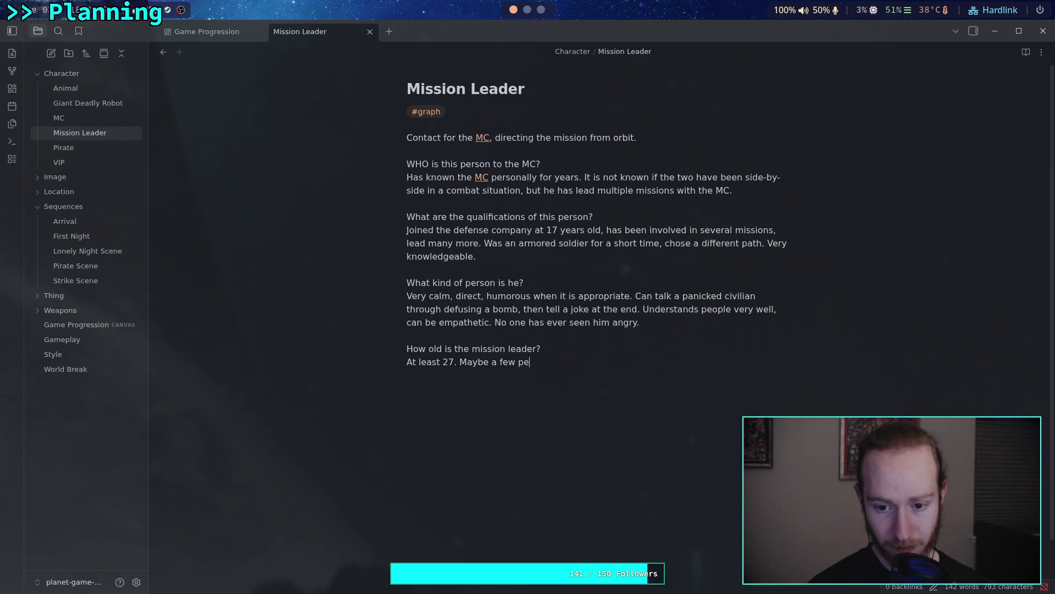
pyautogui.write('rea')
pyautogui.press('BackSpace')
pyautogui.press('BackSpace')
pyautogui.press('BackSpace')
pyautogui.write('years older.')
pyautogui.click(119, 119)
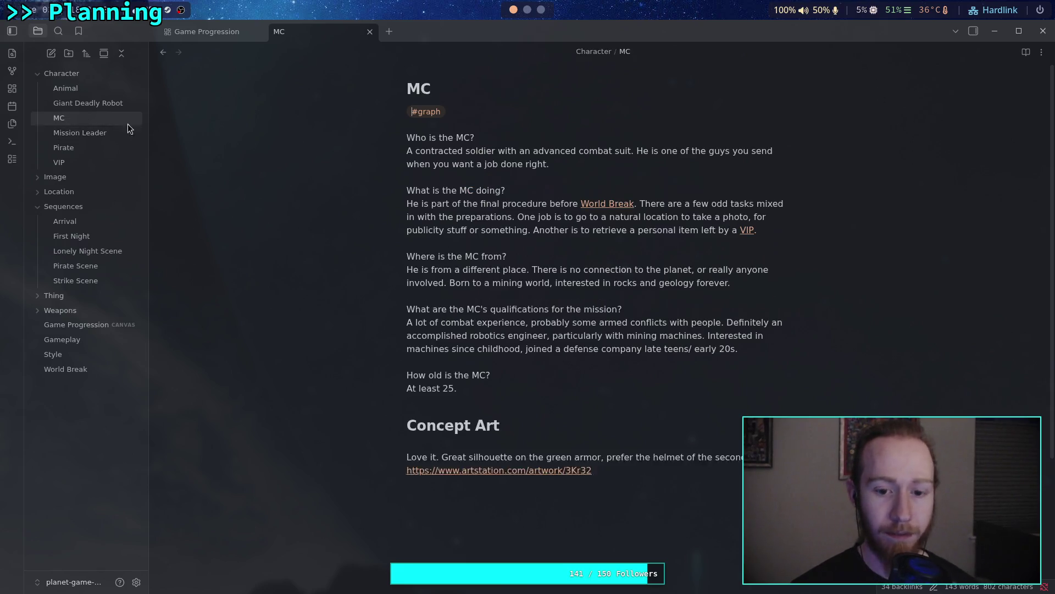
# Extend the MC's age answer to 'At least 25, no older than 28.'
pyautogui.click(504, 383)
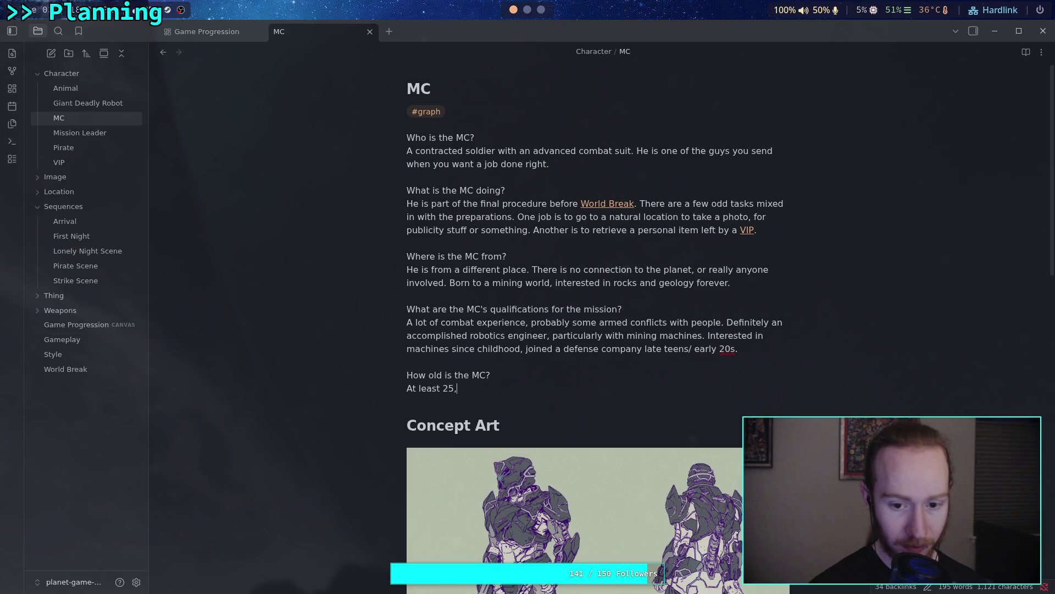
pyautogui.write(' no older')
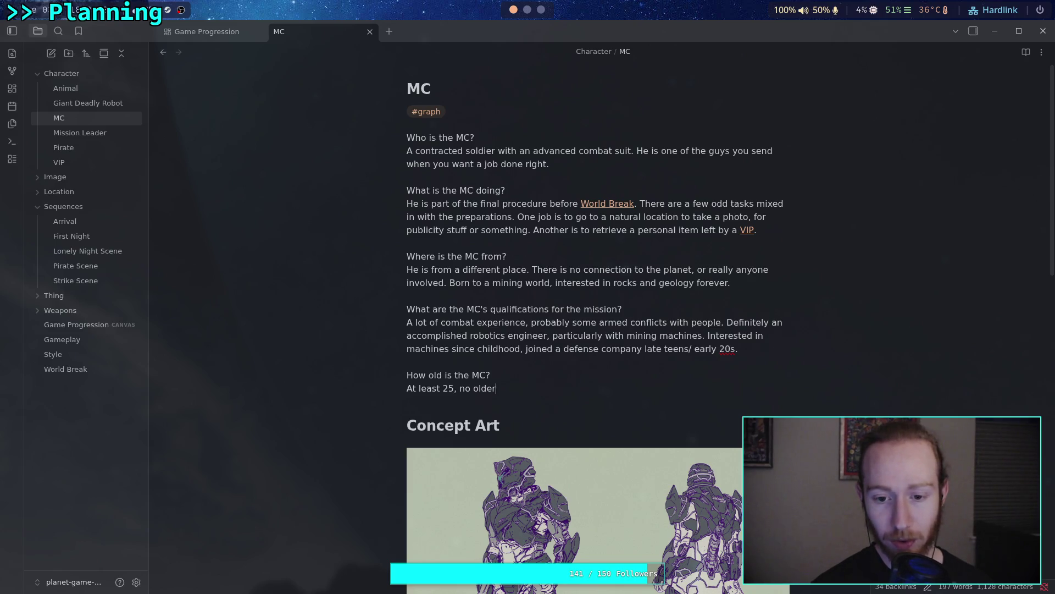
pyautogui.write(' than 27.')
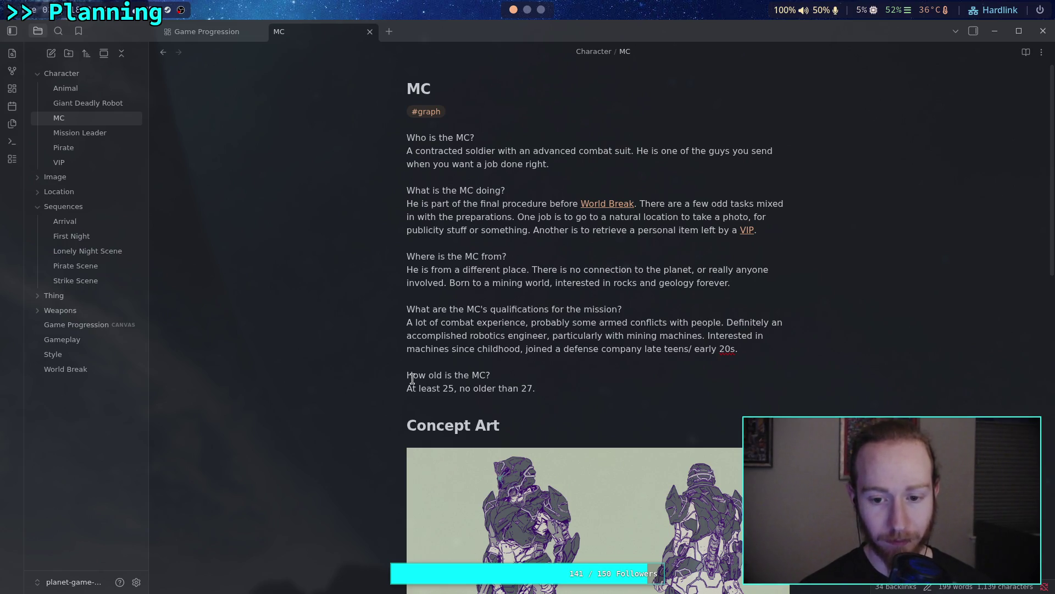
pyautogui.press('BackSpace')
pyautogui.press('BackSpace')
pyautogui.write('9')
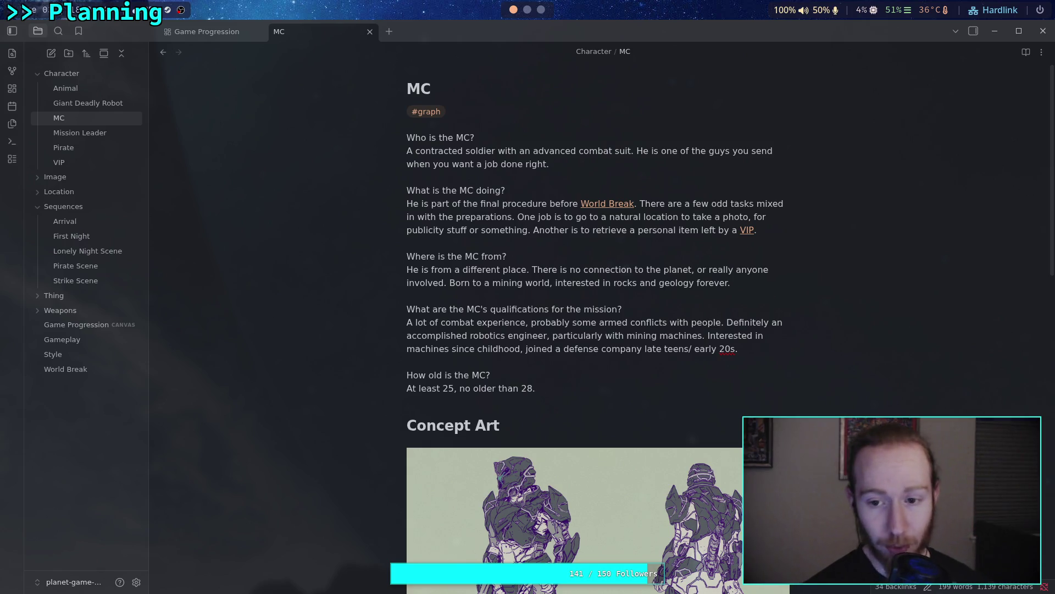
pyautogui.click(80, 132)
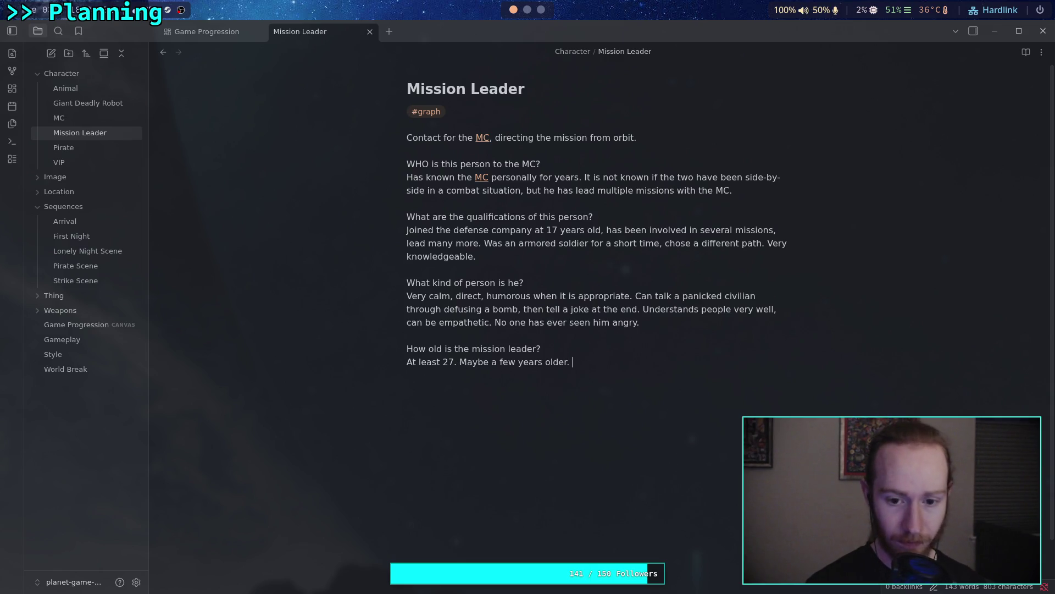
# Append 'Definitely older than MC.' to the leader's age answer with MC linked, then go to the MC note
pyautogui.write('Defin')
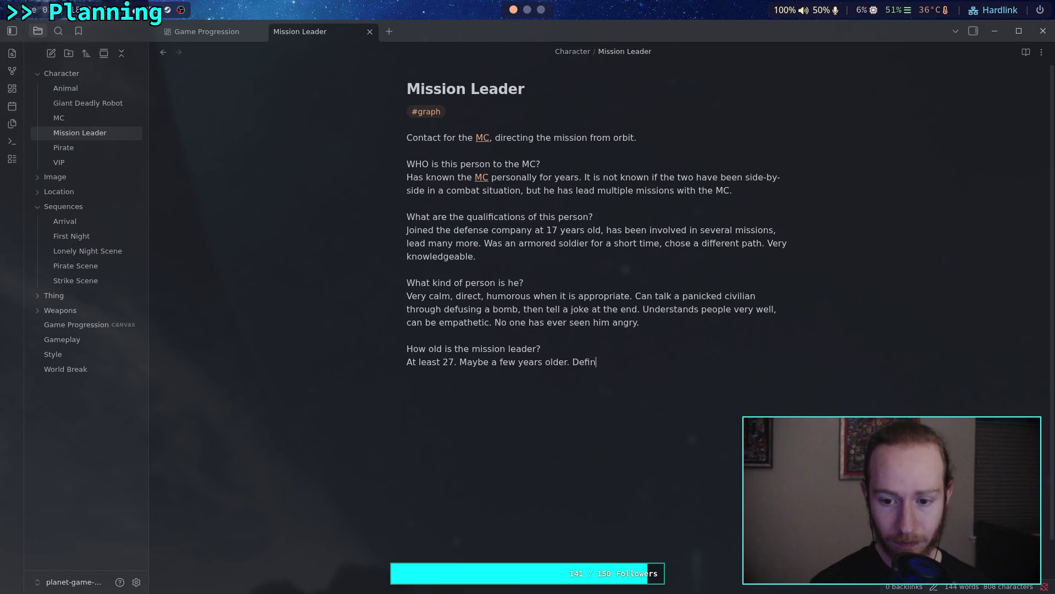
pyautogui.write('itely old')
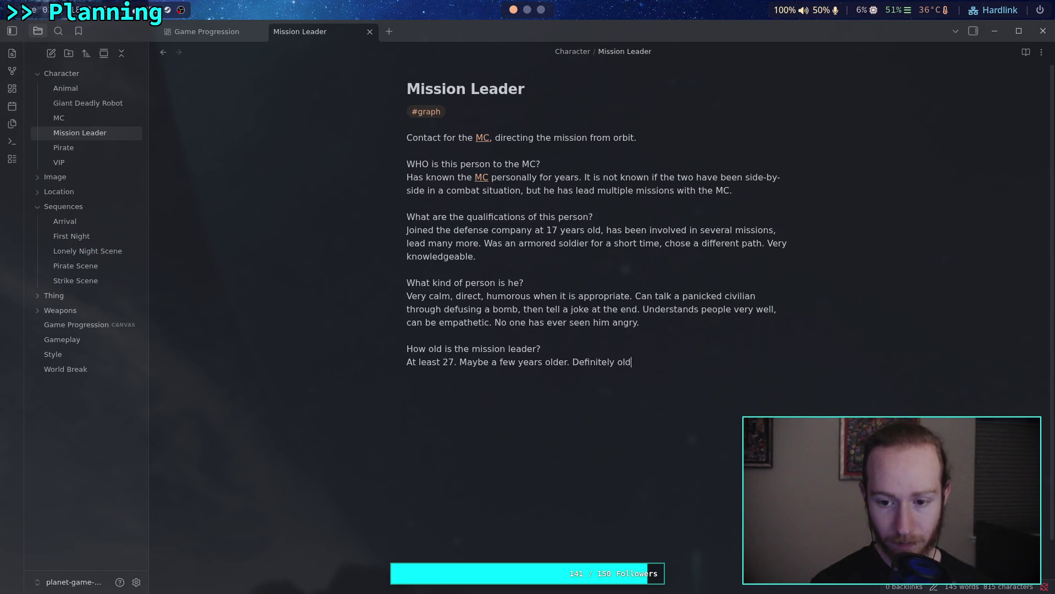
pyautogui.write('er than ')
pyautogui.write('[[MC')
pyautogui.press('Return')
pyautogui.write('.')
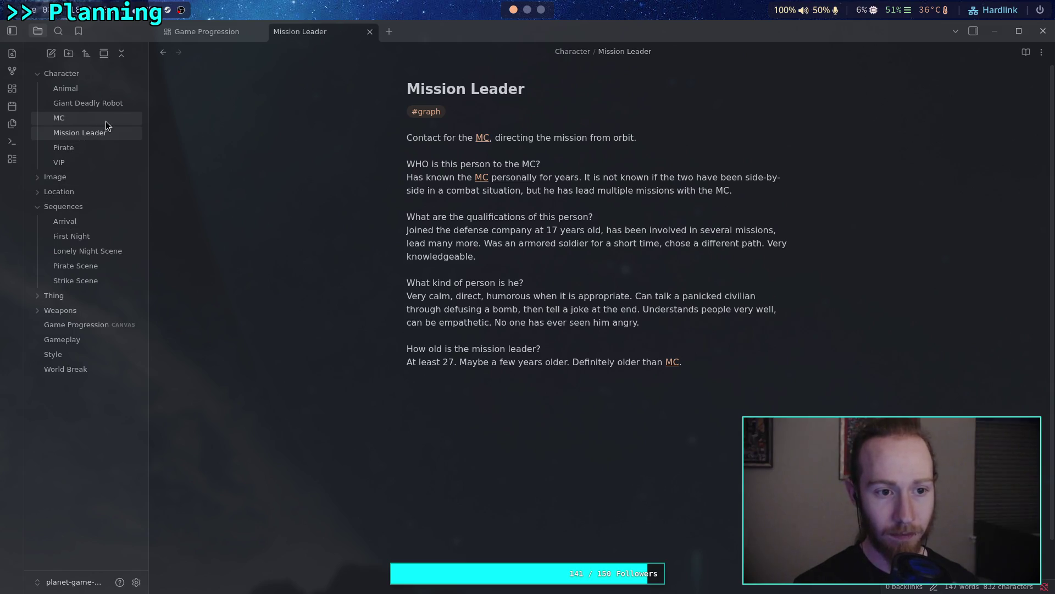
pyautogui.click(104, 120)
# Add 'Definitely younger than Mission Leader, even by a few days.' to MC's age, linking Mission Leader
pyautogui.click(585, 389)
pyautogui.write('Definitely youn')
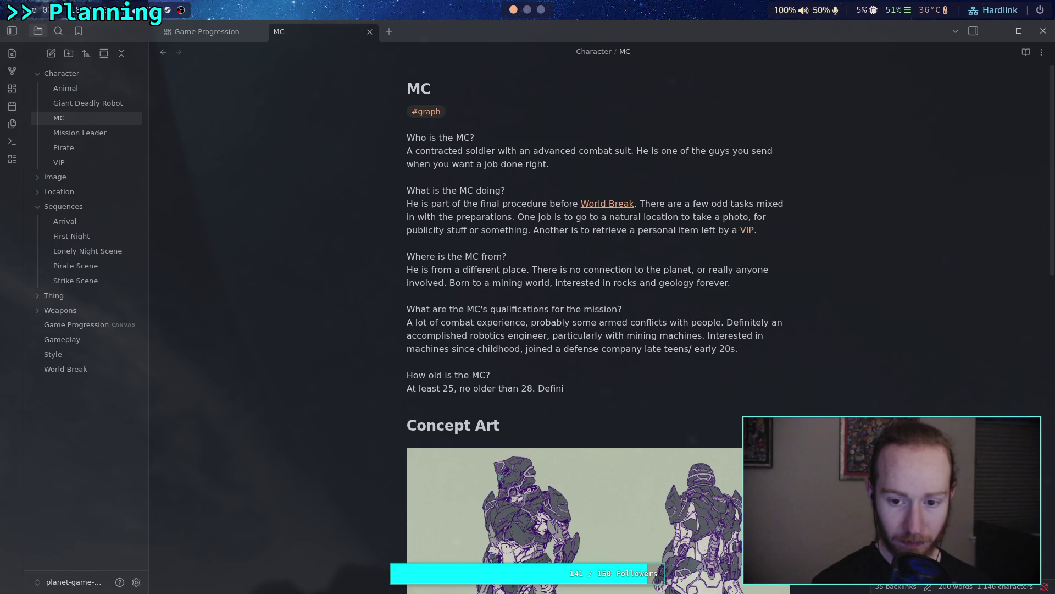
pyautogui.write('ger than ')
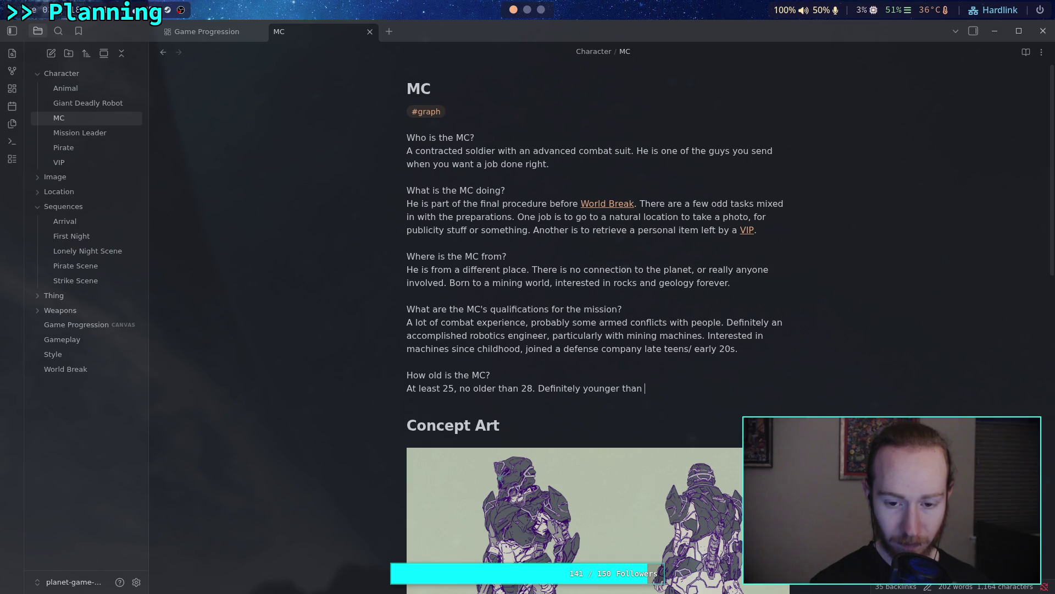
pyautogui.write('[[Miss')
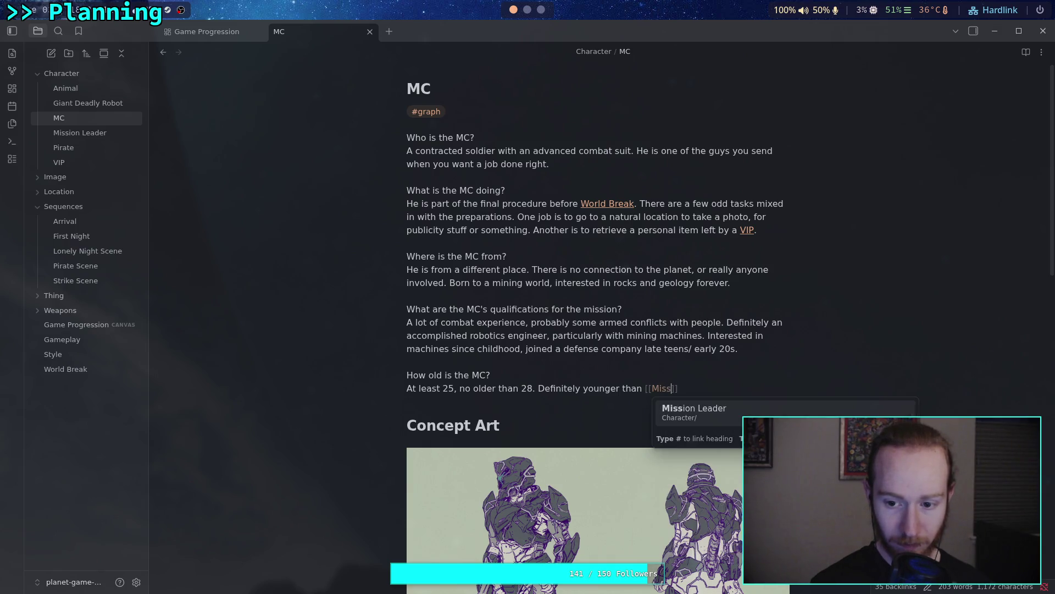
pyautogui.press('Return')
pyautogui.write('p')
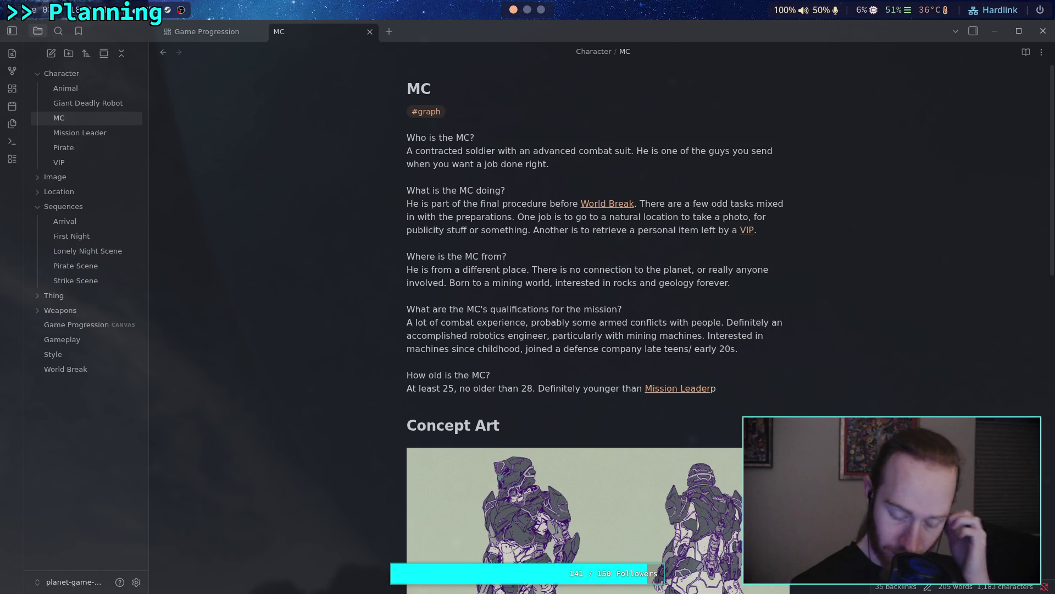
pyautogui.press('BackSpace')
pyautogui.write(', ')
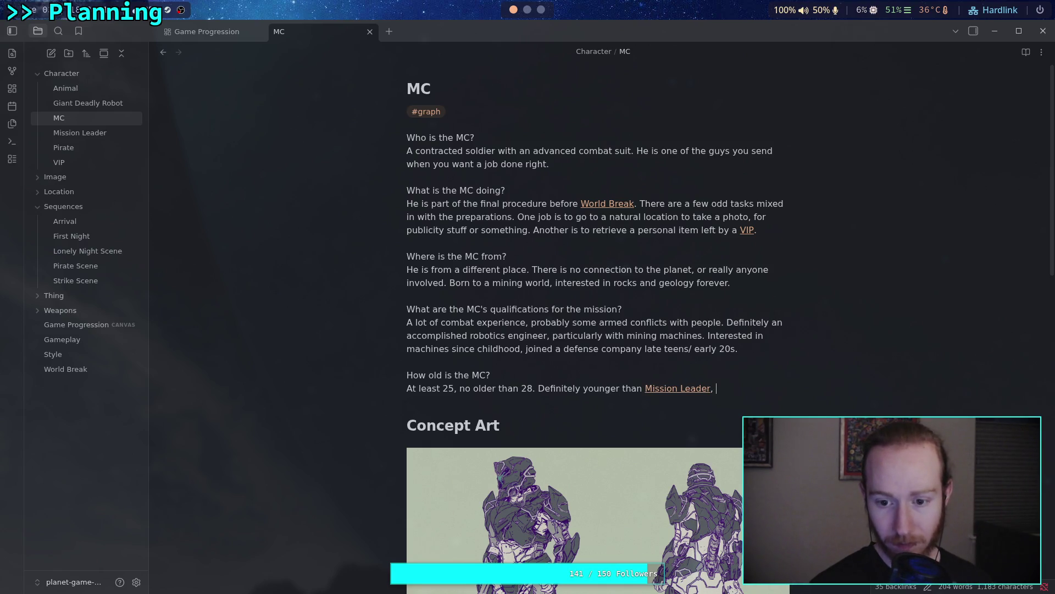
pyautogui.write('if even by ')
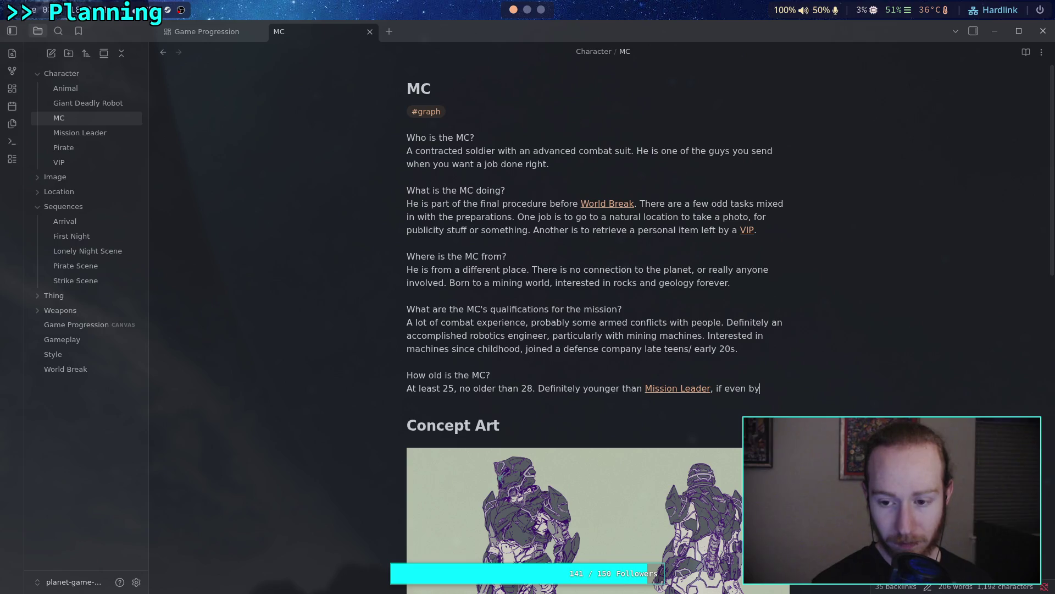
pyautogui.write('a few ')
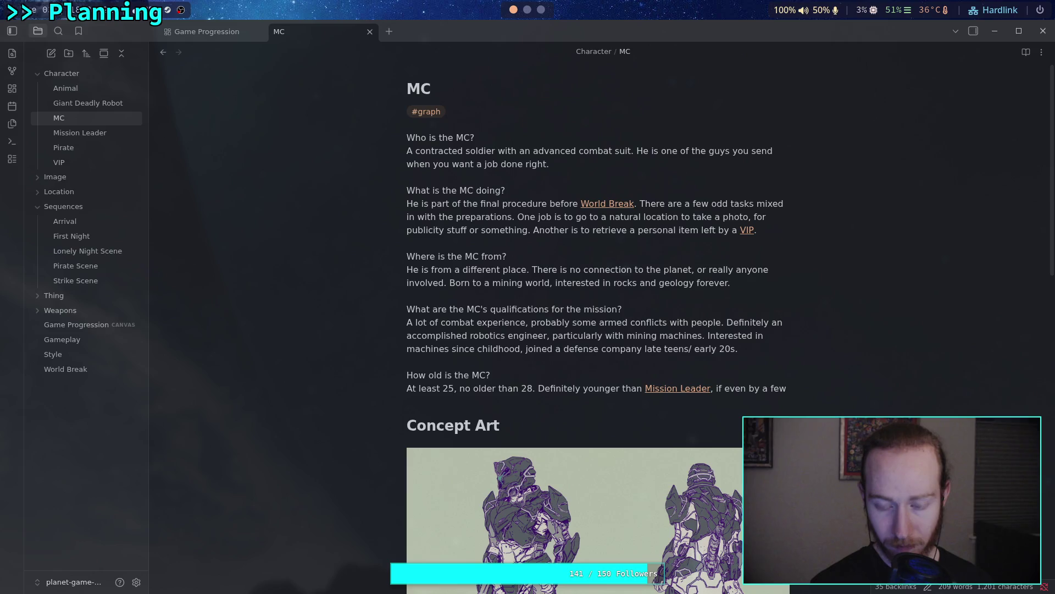
pyautogui.write('days.')
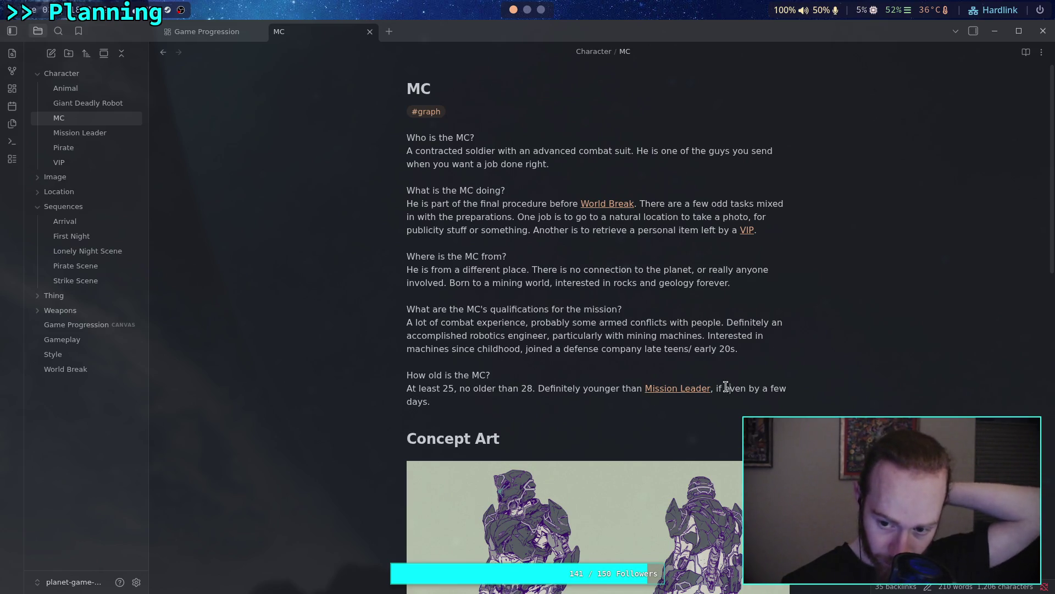
pyautogui.click(724, 388)
pyautogui.press('BackSpace')
pyautogui.press('BackSpace')
pyautogui.press('BackSpace')
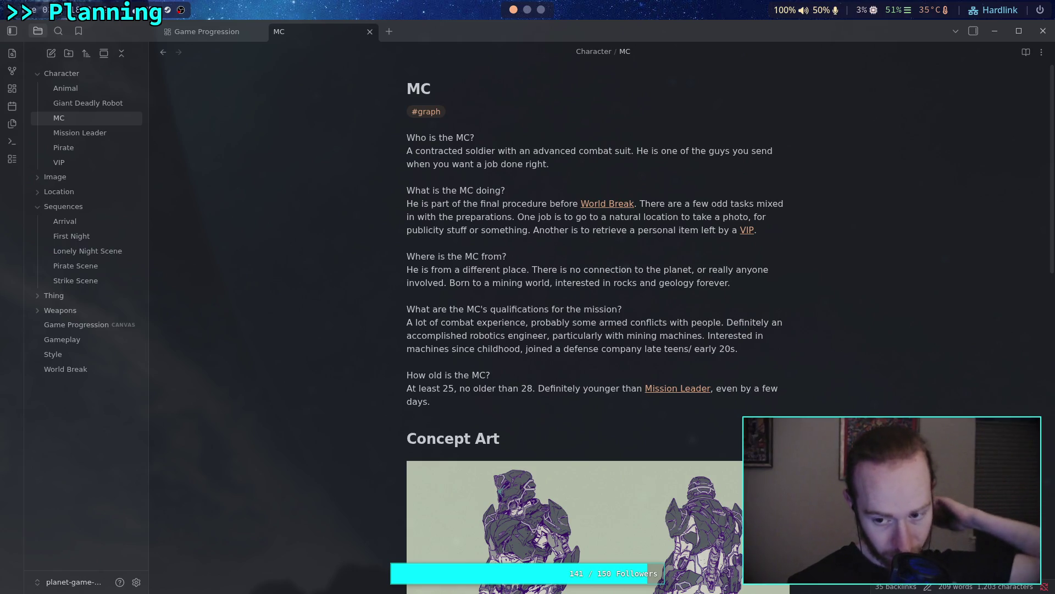
pyautogui.write('if')
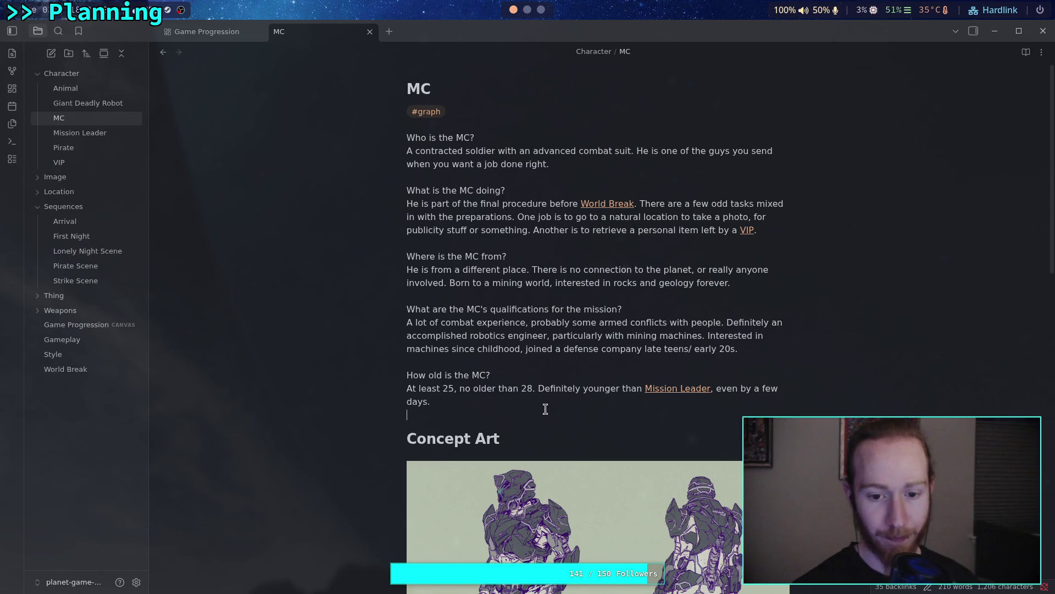
pyautogui.click(87, 135)
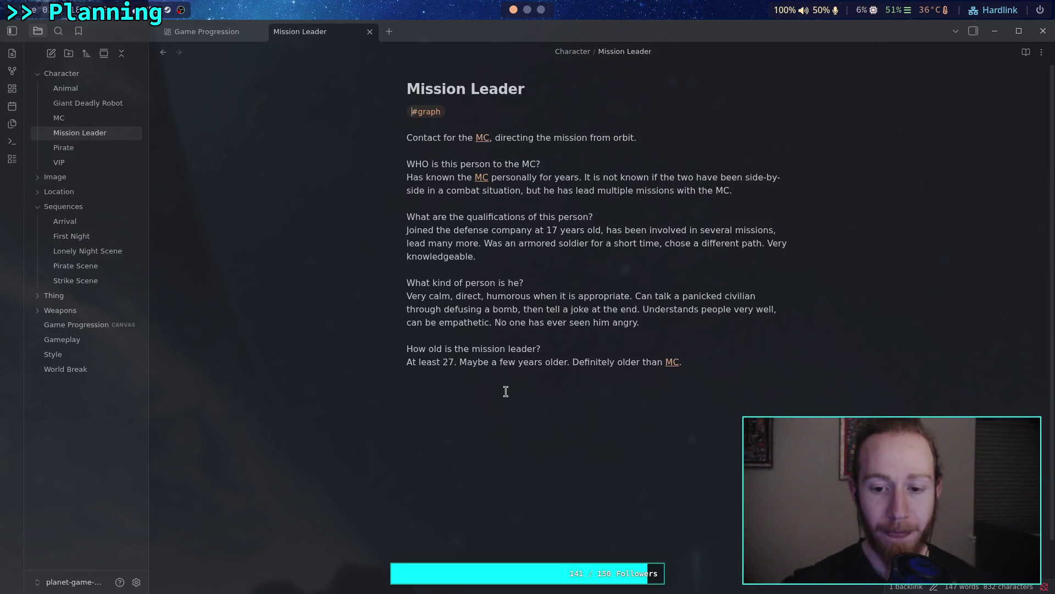
# Add a blank line after the leader's age answer and switch to the Game Progression canvas
pyautogui.click(508, 431)
pyautogui.press('Return')
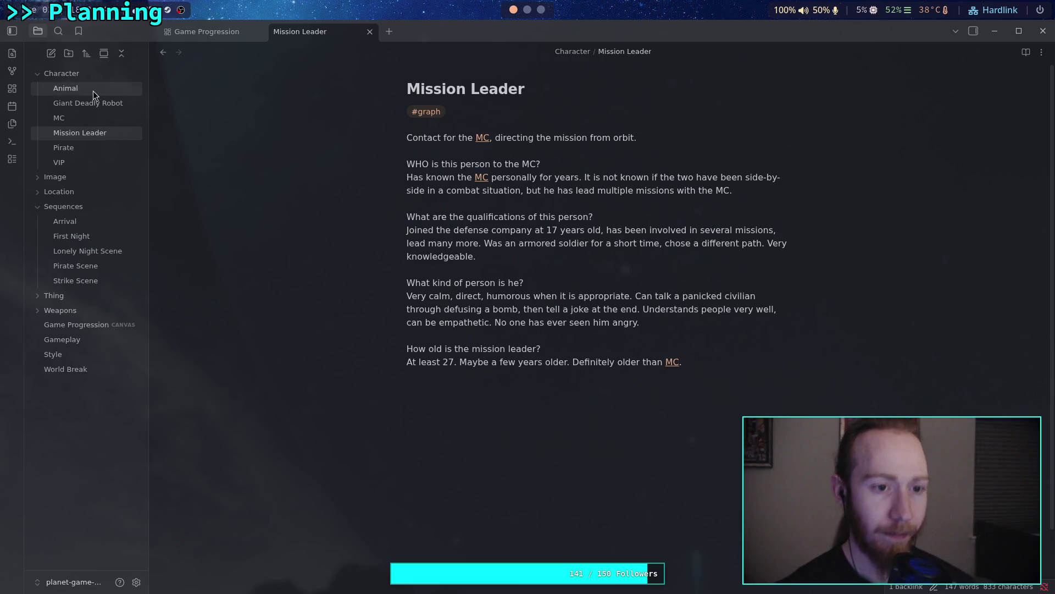
pyautogui.click(207, 31)
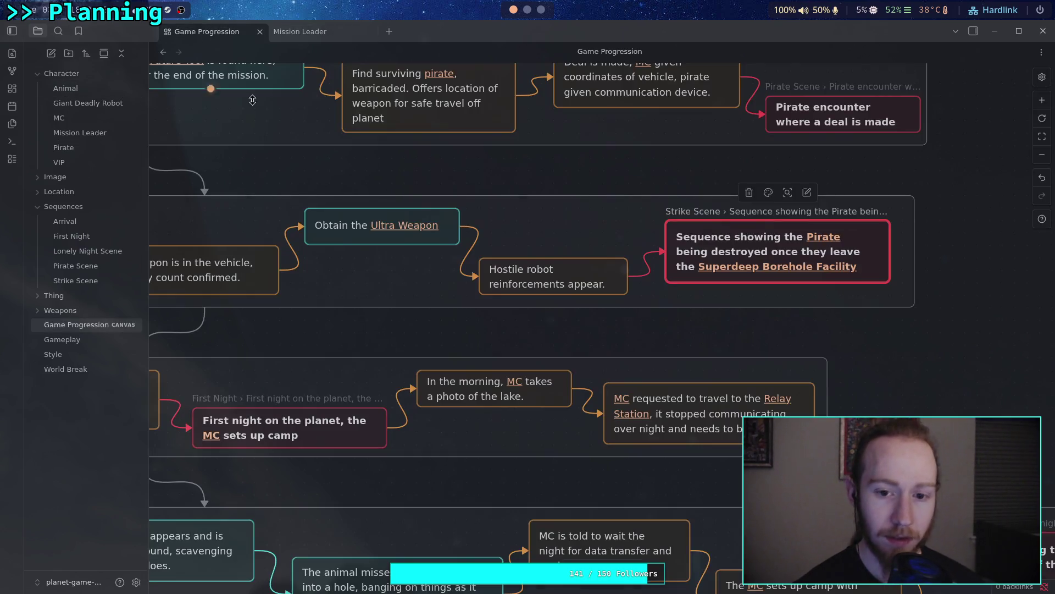
# Pan to the Landing group, open Arrival from the Arrival Scene card, and place the cursor under Sequence
pyautogui.moveTo(231, 75)
pyautogui.mouseDown()
pyautogui.moveTo(324, 145)
pyautogui.moveTo(417, 297)
pyautogui.moveTo(483, 353)
pyautogui.mouseUp()
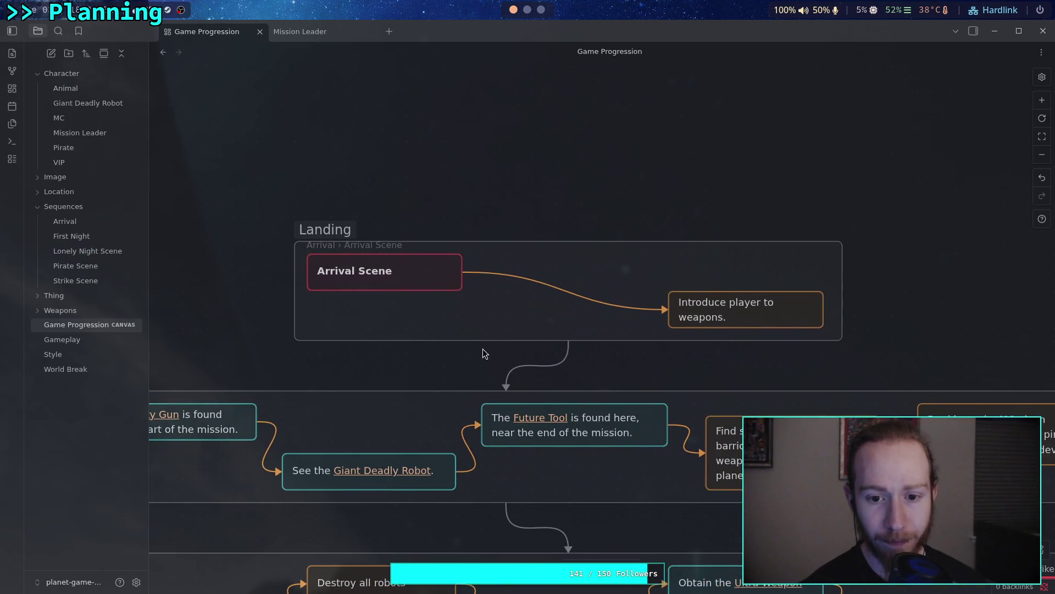
pyautogui.click(105, 221)
pyautogui.click(570, 210)
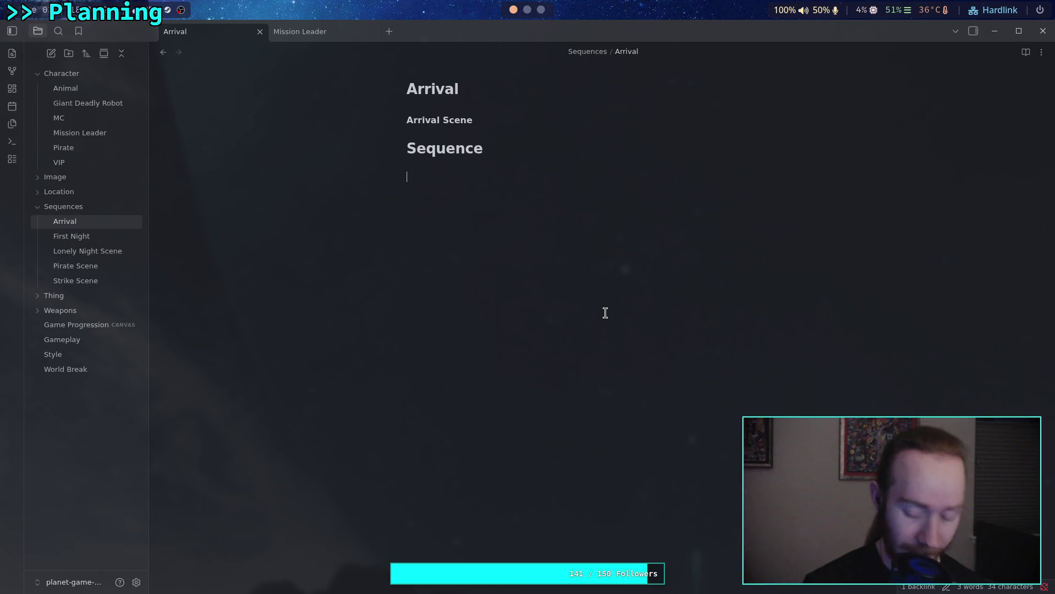
# Insert an '# Ideas' heading with an empty bullet above the Sequence heading
pyautogui.press('Up')
pyautogui.press('Return')
pyautogui.press('Up')
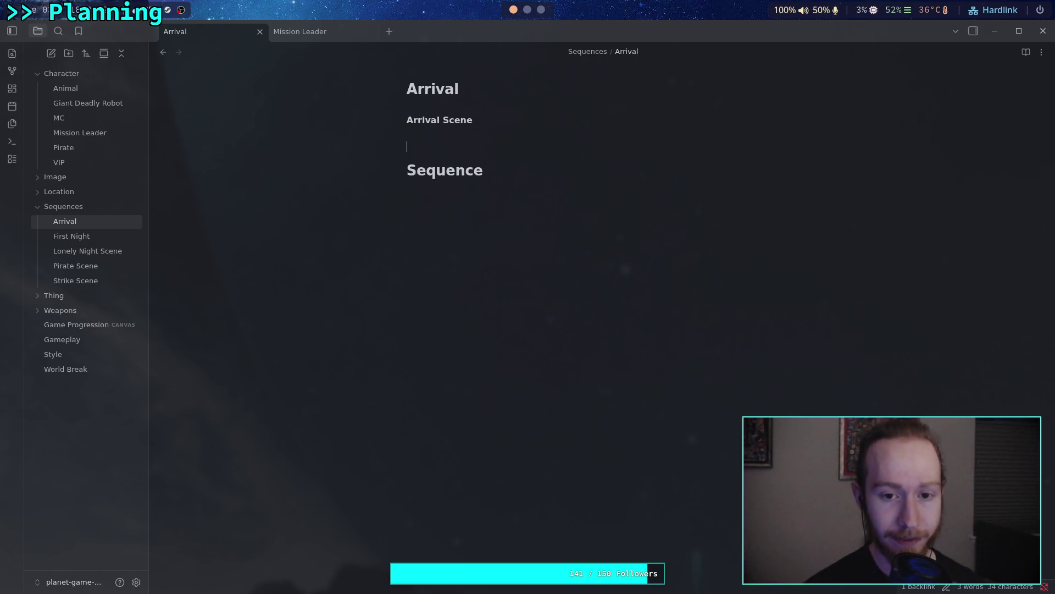
pyautogui.write('# I')
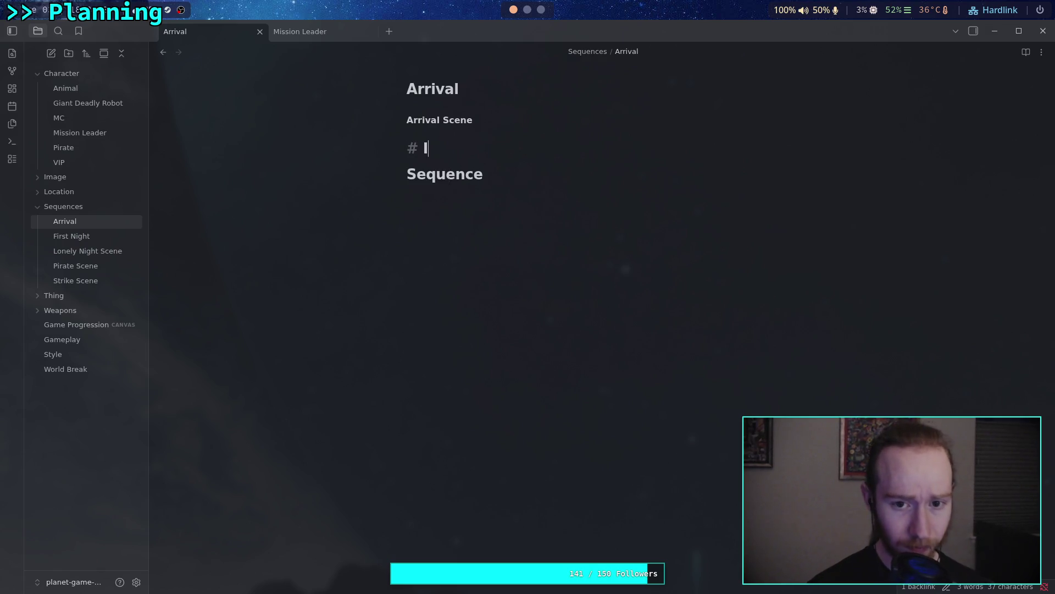
pyautogui.write('deas')
pyautogui.press('Return')
pyautogui.press('Return')
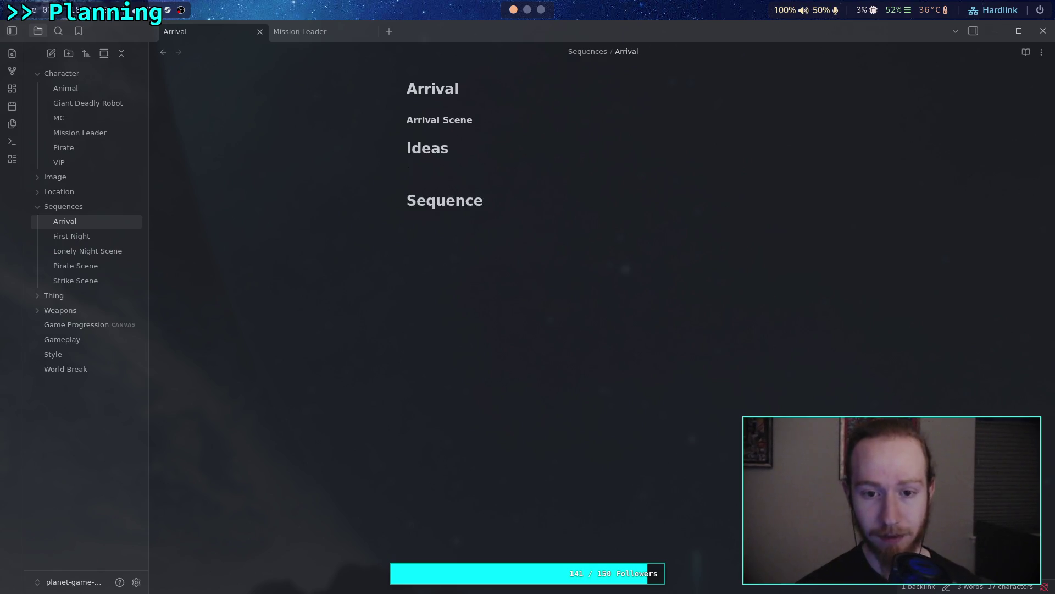
pyautogui.press('Return')
pyautogui.press('Up')
pyautogui.write('-')
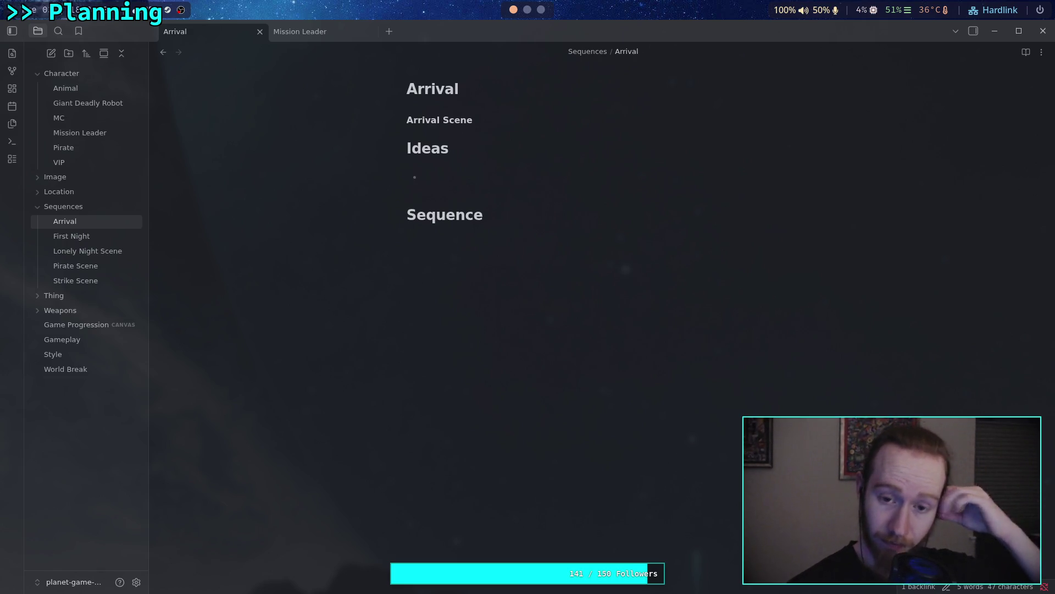
# Write 'Planet' on the line under the Sequence heading
pyautogui.click(488, 250)
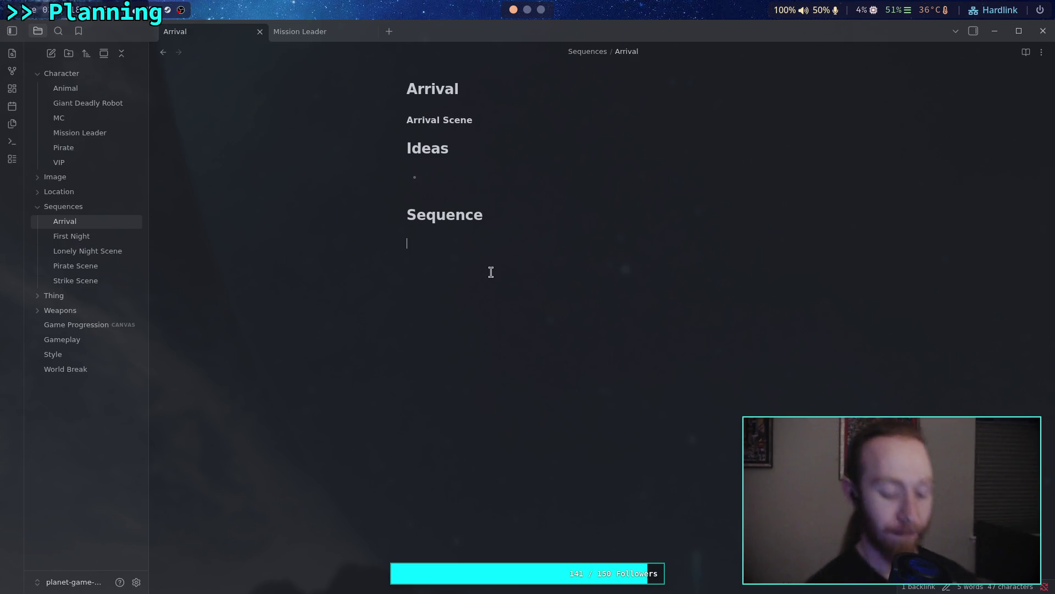
pyautogui.write('S')
pyautogui.press('BackSpace')
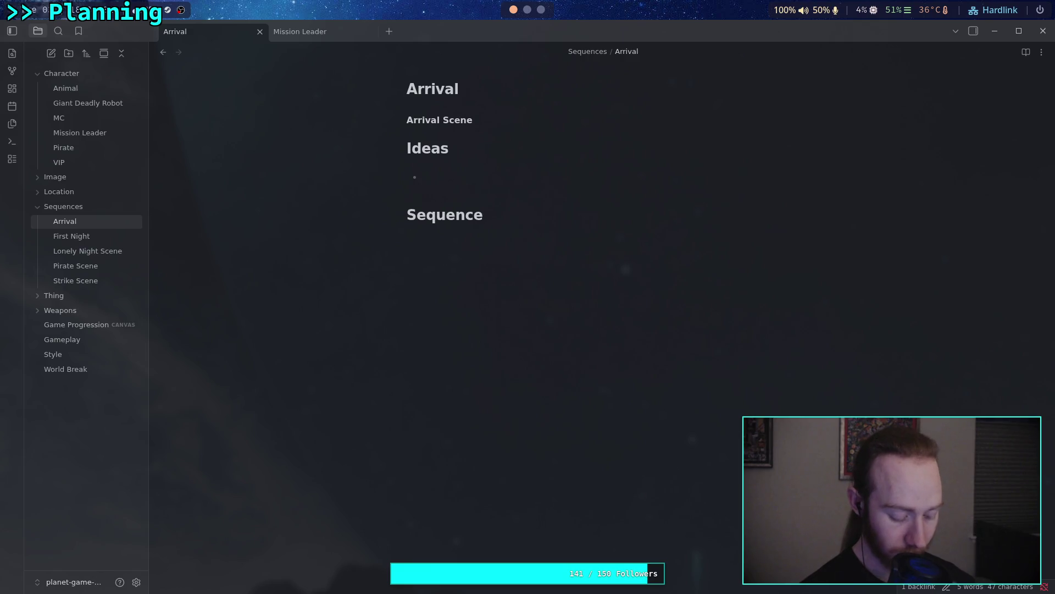
pyautogui.write('Planet')
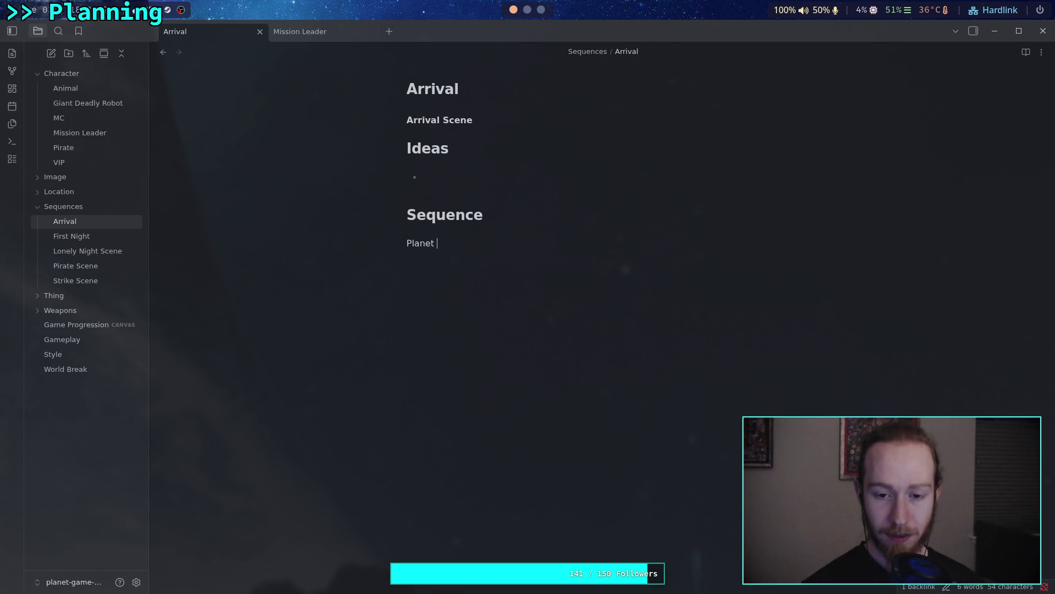
# Redo the empty Ideas bullet and add a new line below it
pyautogui.press('Up')
pyautogui.press('Up')
pyautogui.press('Up')
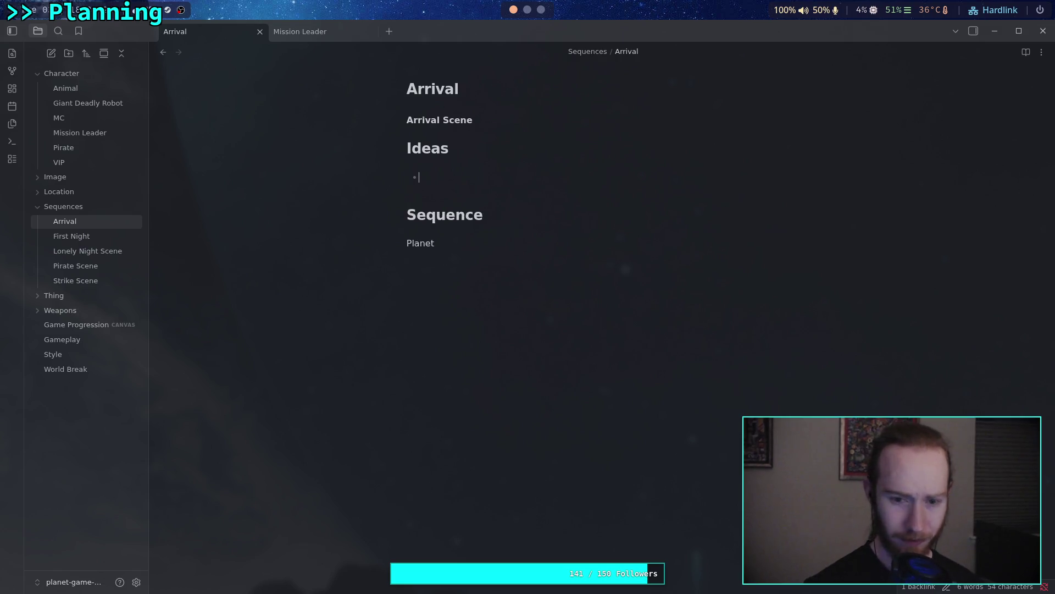
pyautogui.write('Th')
pyautogui.press('BackSpace')
pyautogui.press('BackSpace')
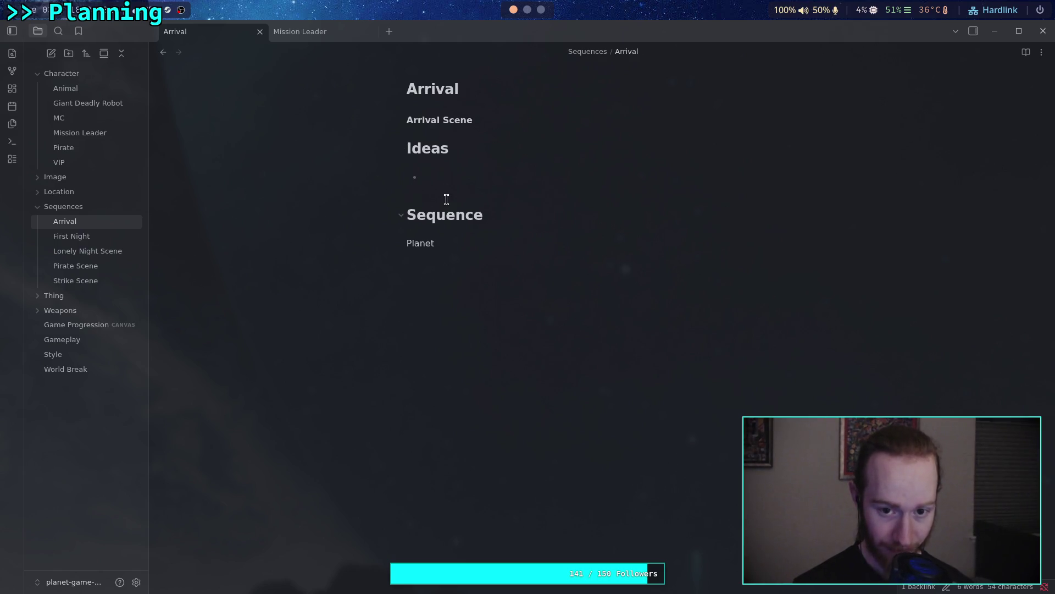
pyautogui.press('BackSpace')
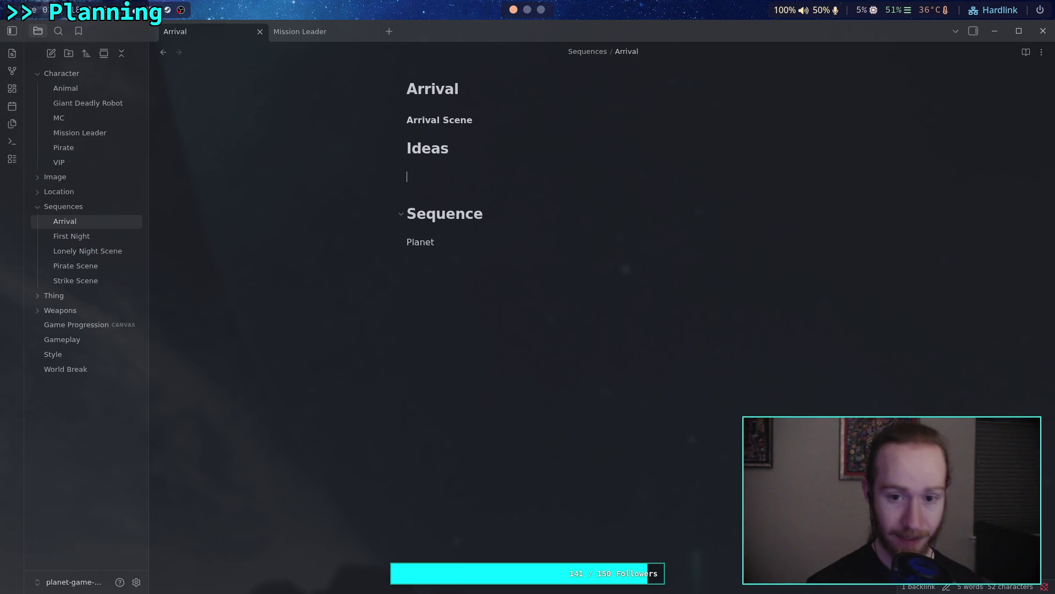
pyautogui.write('-')
pyautogui.press('Return')
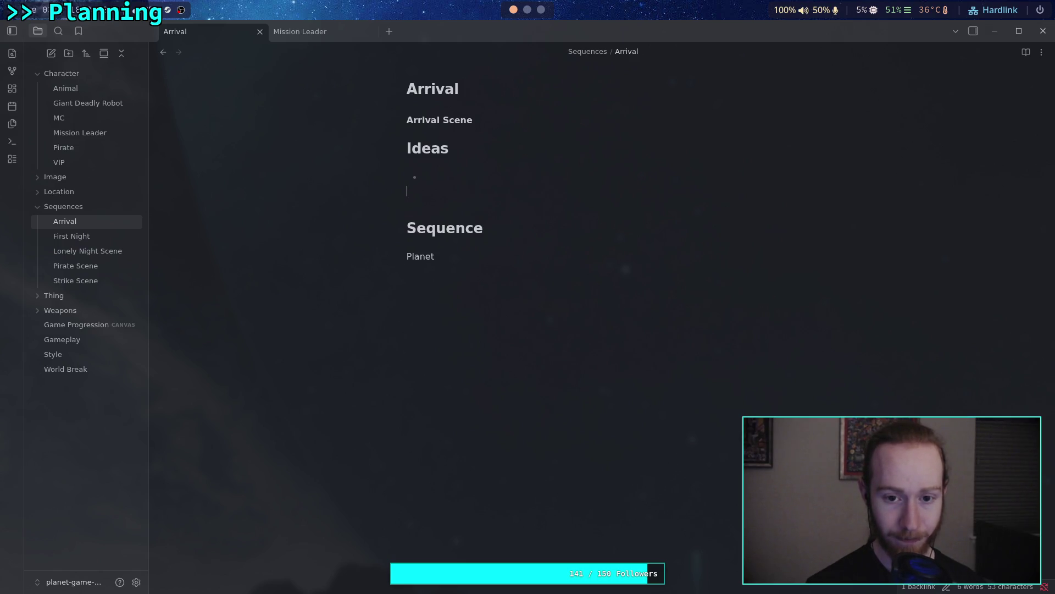
# Add a '# Requirements' heading and start a numbered list beneath it
pyautogui.write('# ')
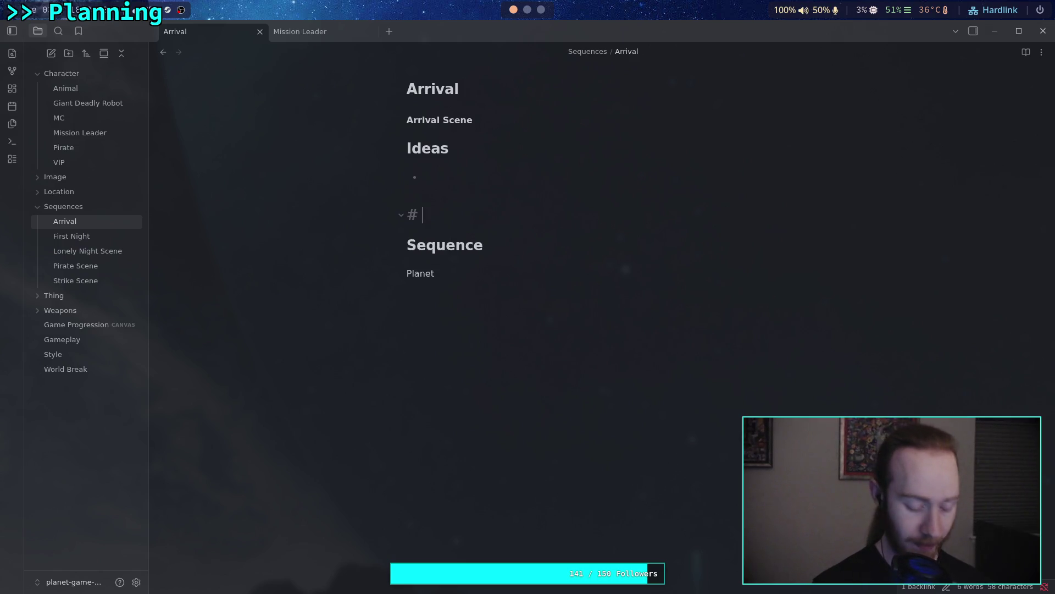
pyautogui.write('Requ')
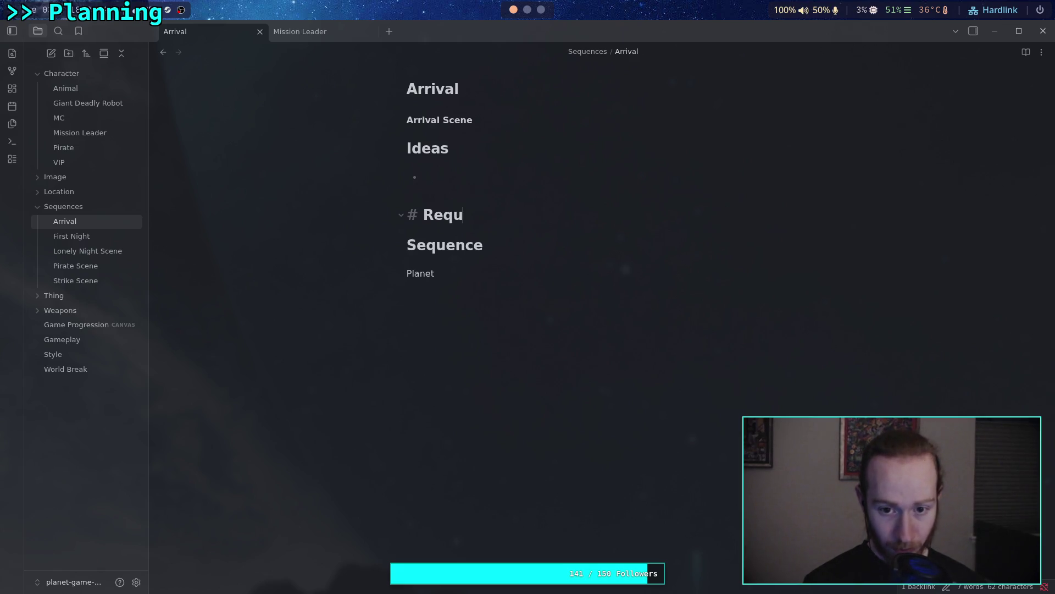
pyautogui.write('irements')
pyautogui.press('Return')
pyautogui.press('Return')
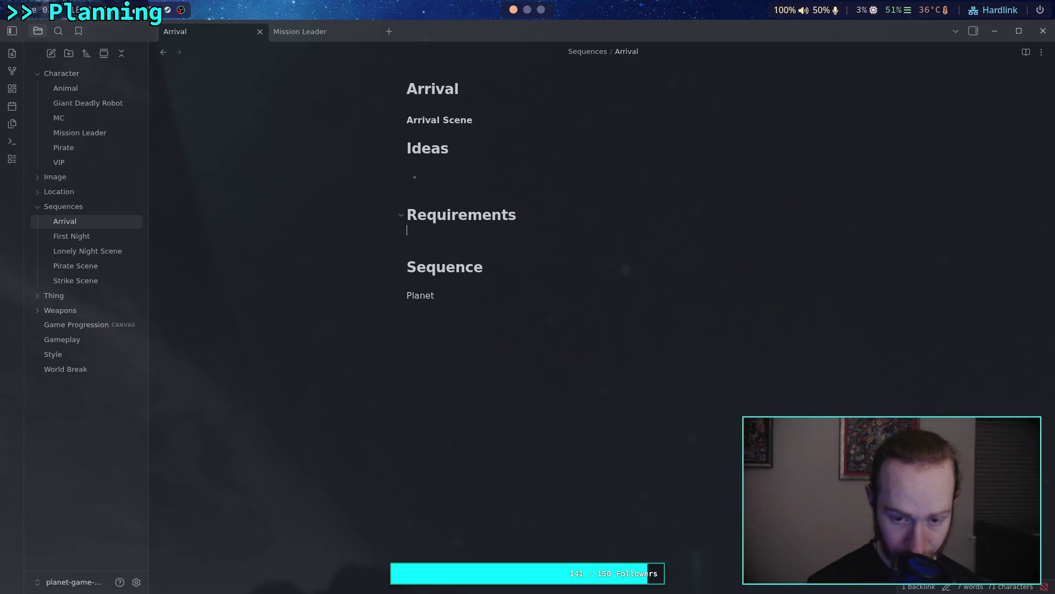
pyautogui.write('1,')
pyautogui.press('BackSpace')
pyautogui.press('BackSpace')
pyautogui.write('. ')
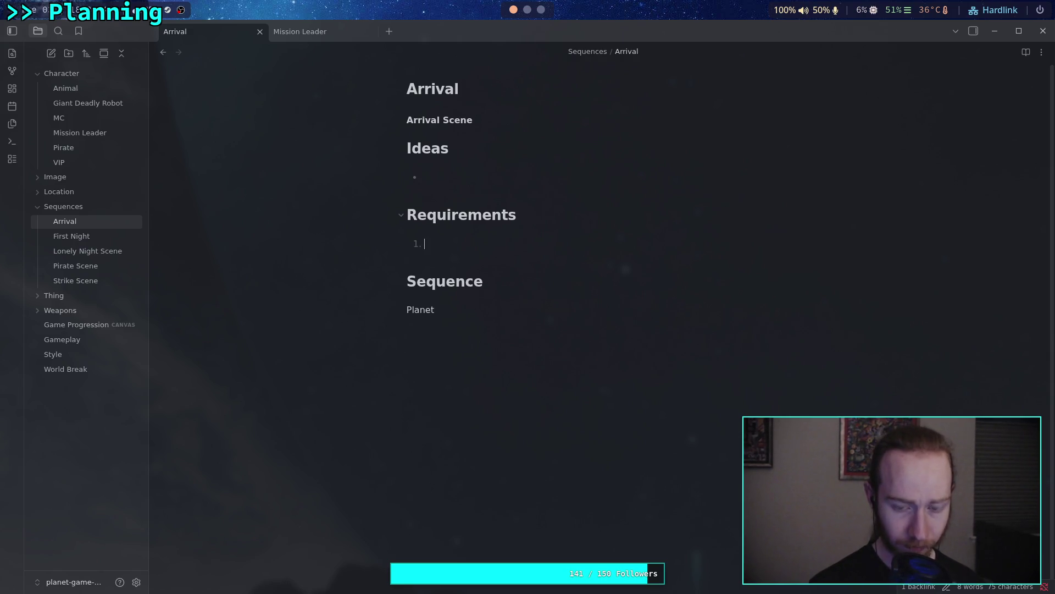
pyautogui.write('First')
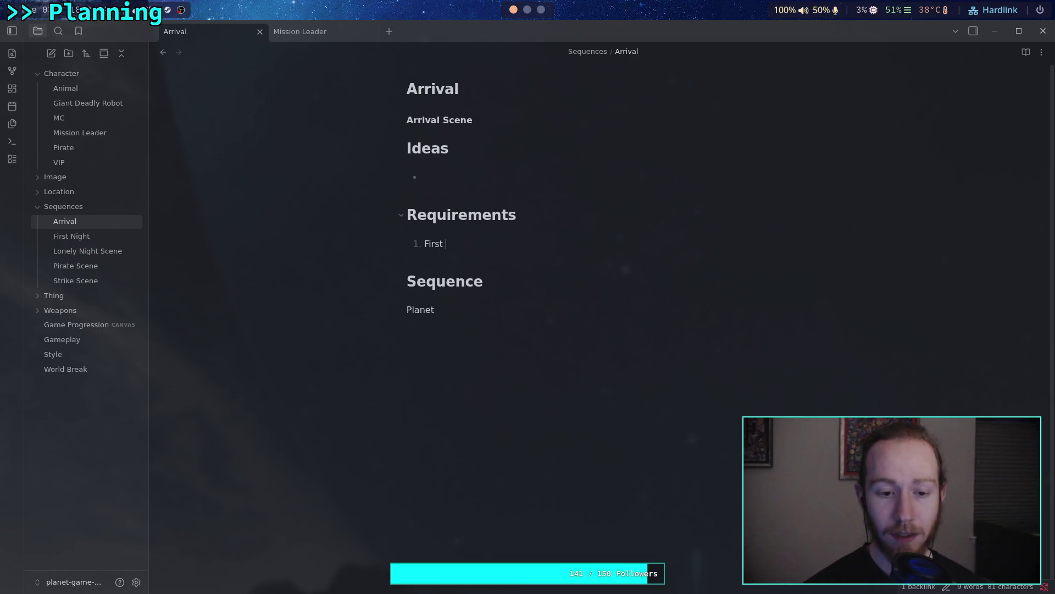
# Draft a first item 'Do not show the MC until' and then discard that wording
pyautogui.press('BackSpace')
pyautogui.press('BackSpace')
pyautogui.press('BackSpace')
pyautogui.write('Be')
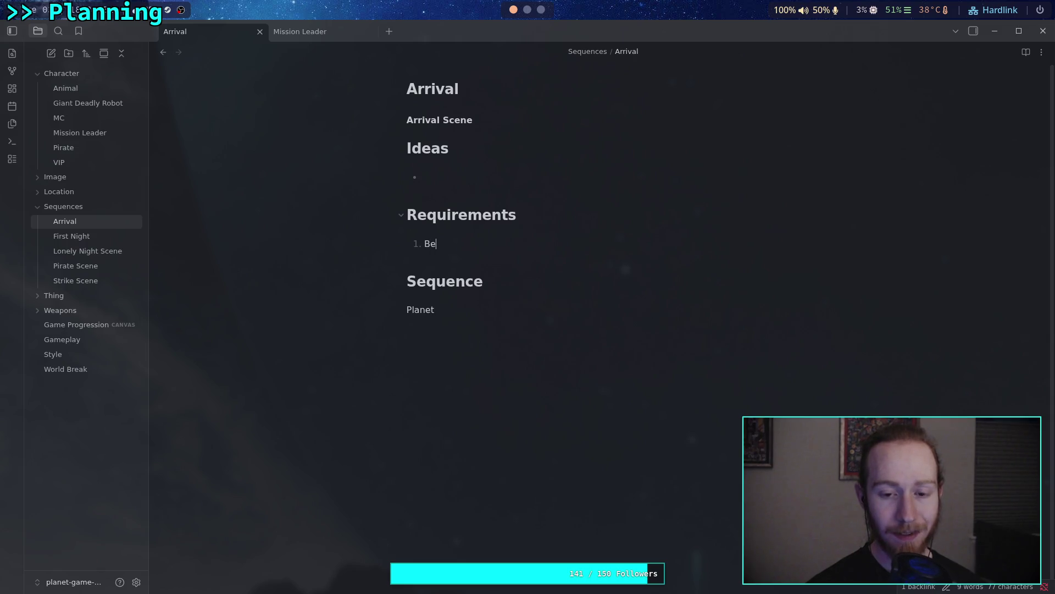
pyautogui.press('BackSpace')
pyautogui.press('BackSpace')
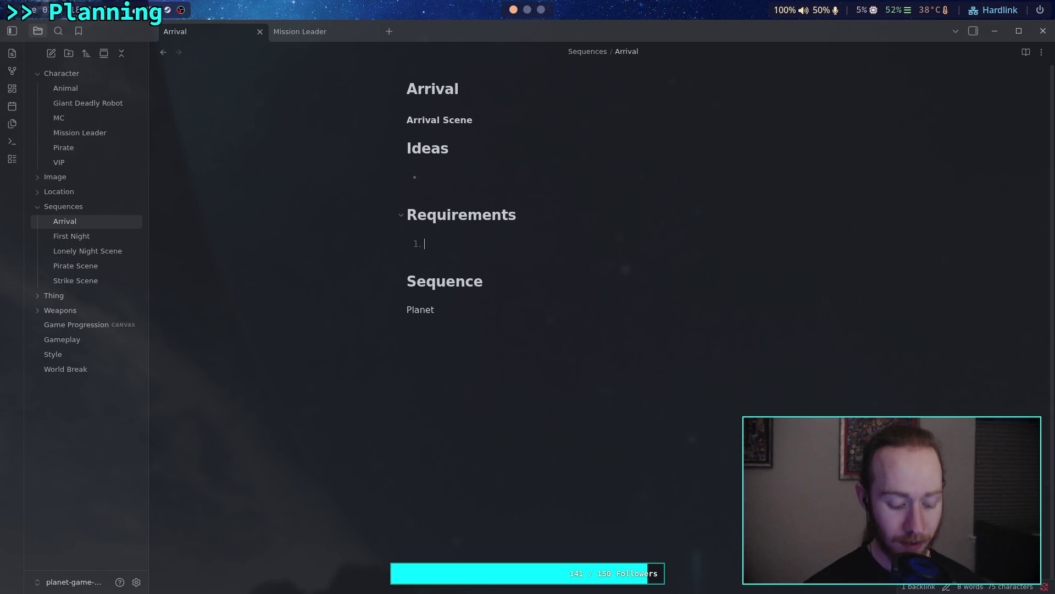
pyautogui.write('Do not show the')
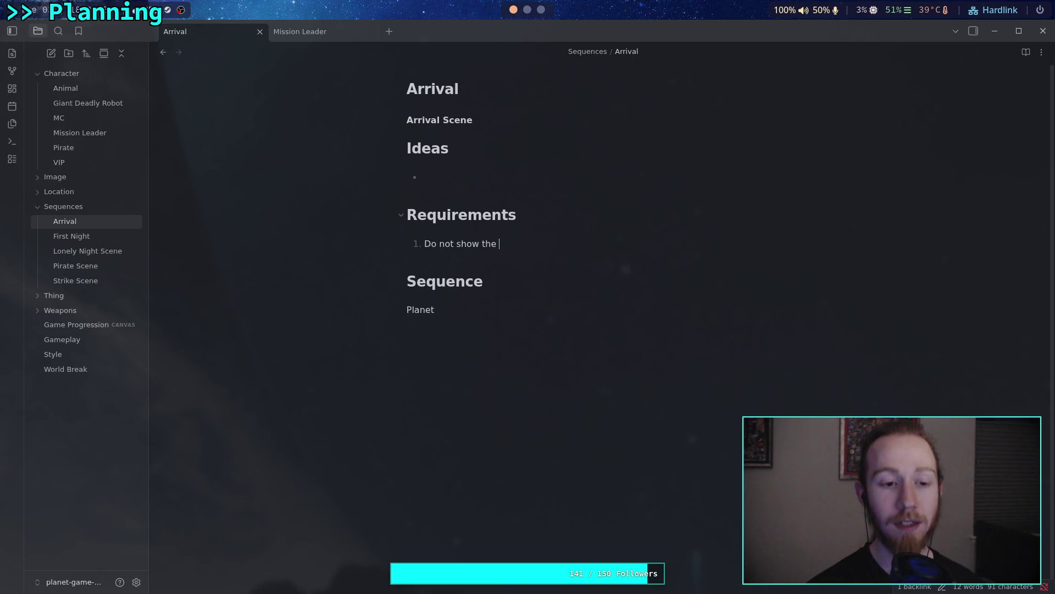
pyautogui.write(' [[MC')
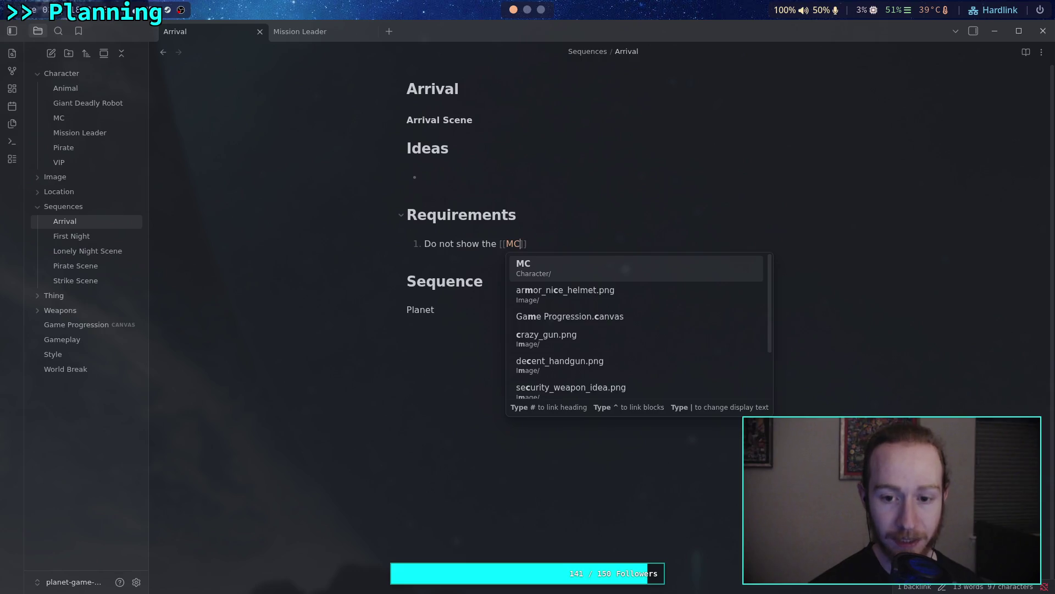
pyautogui.press('Return')
pyautogui.write('until')
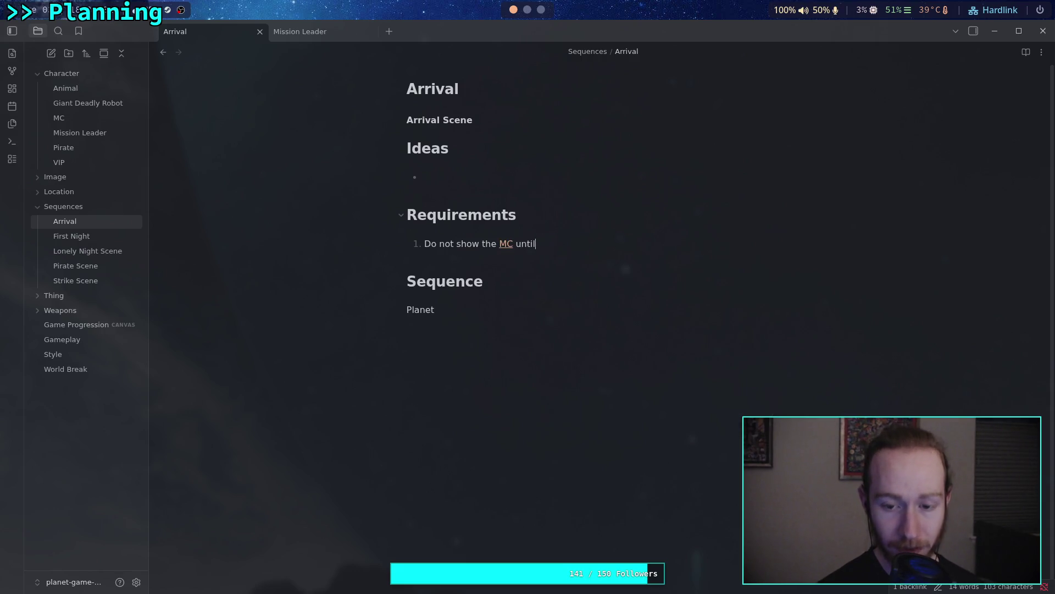
pyautogui.hotkey('ctrl', 'BackSpace')
pyautogui.hotkey('ctrl', 'BackSpace')
pyautogui.hotkey('ctrl', 'BackSpace')
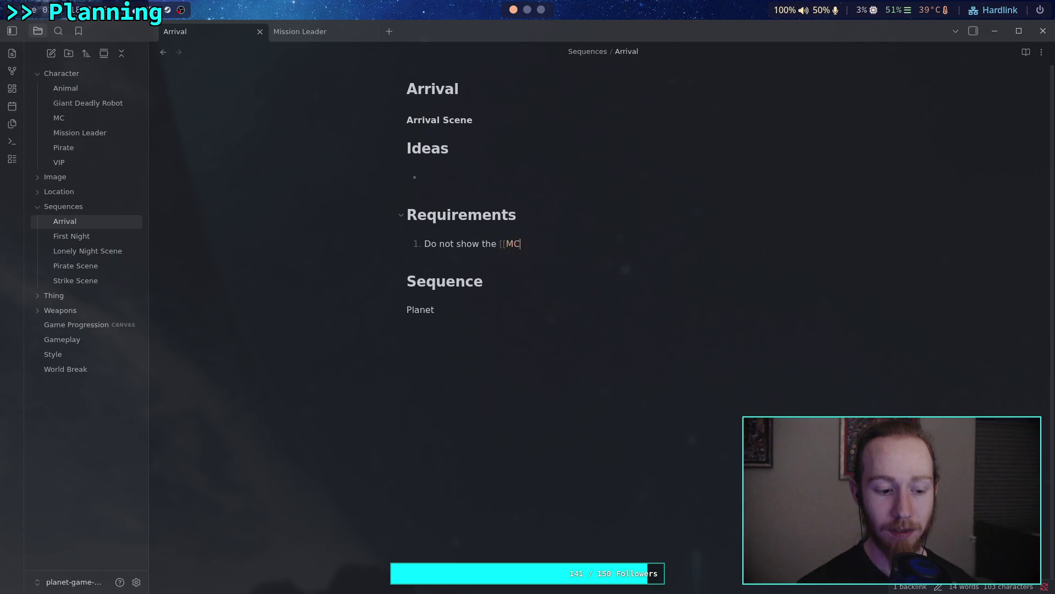
# Write item 1 'First image of the MC is stepping out of the rocket' and begin item 2
pyautogui.write('First i')
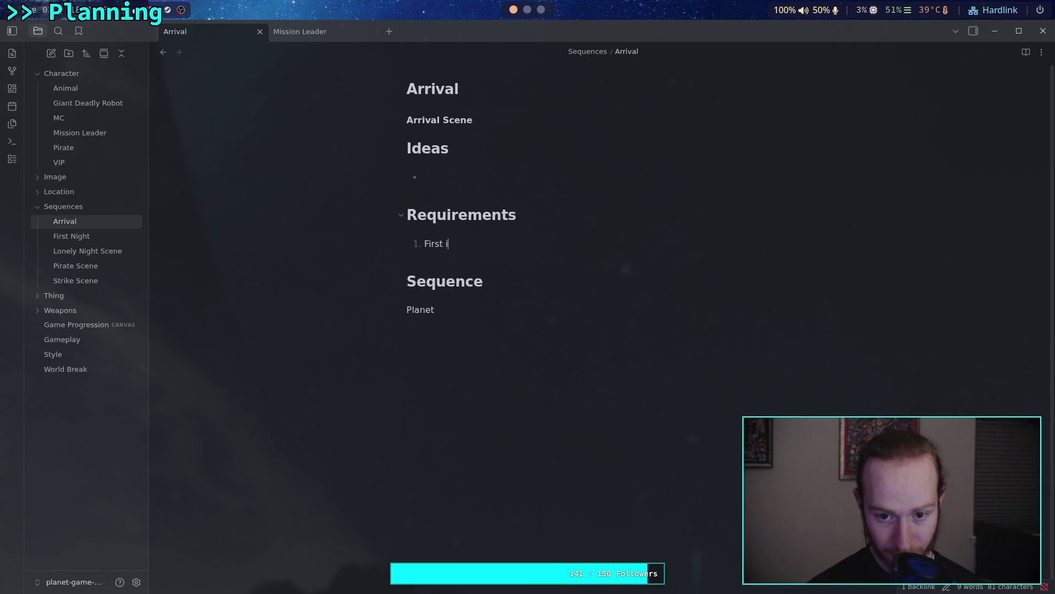
pyautogui.write('mage of the ')
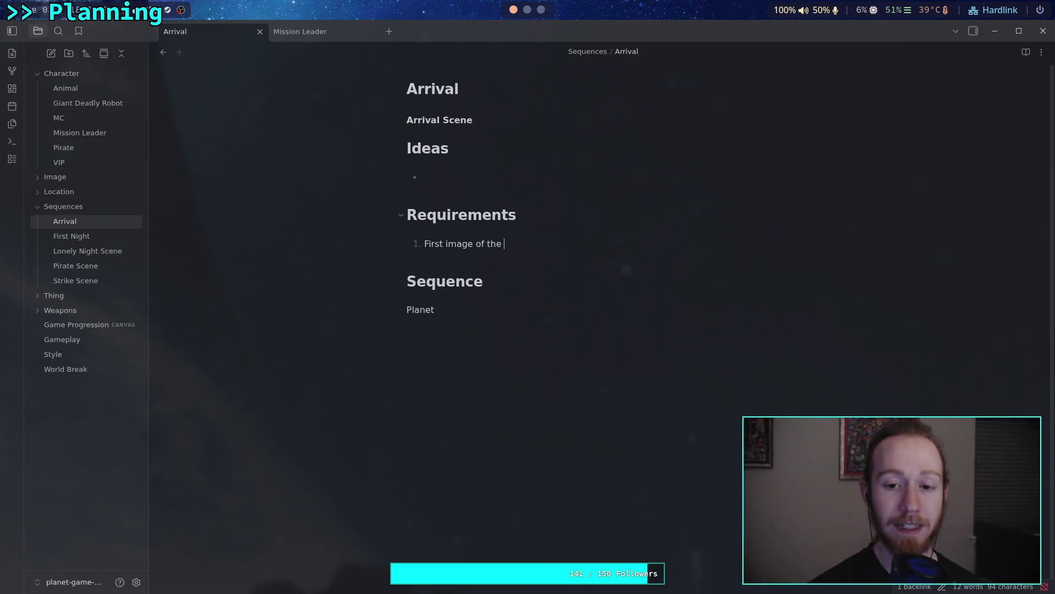
pyautogui.write('[[M')
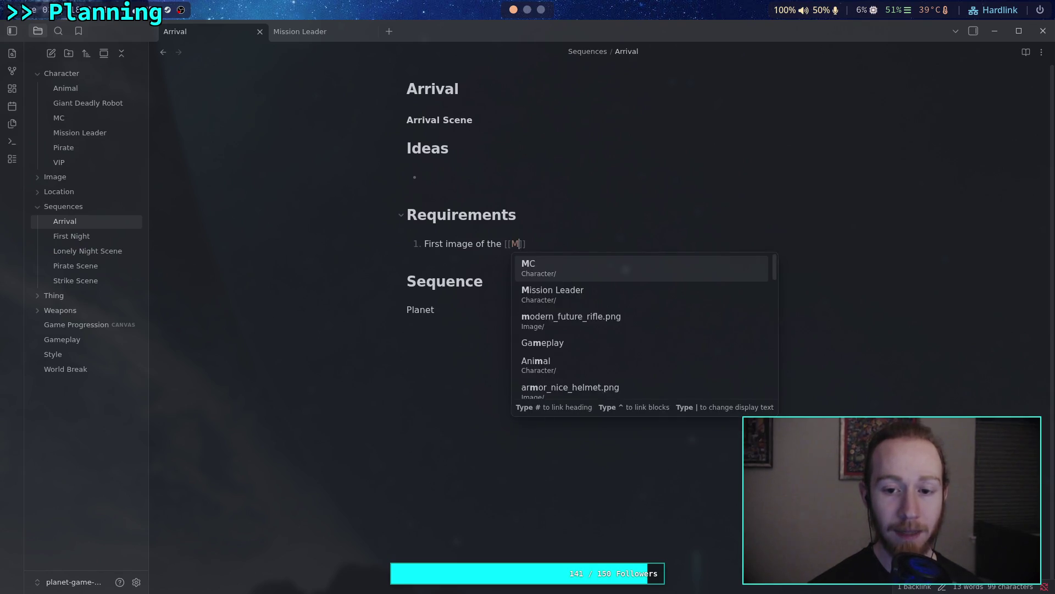
pyautogui.press('Return')
pyautogui.write('is ')
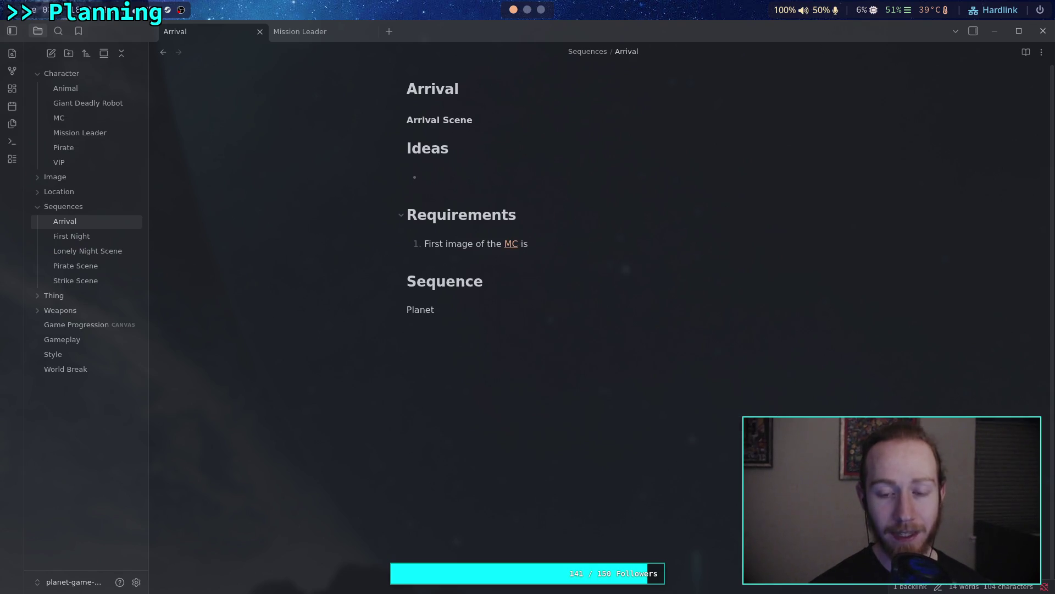
pyautogui.write('stepping out of the rock')
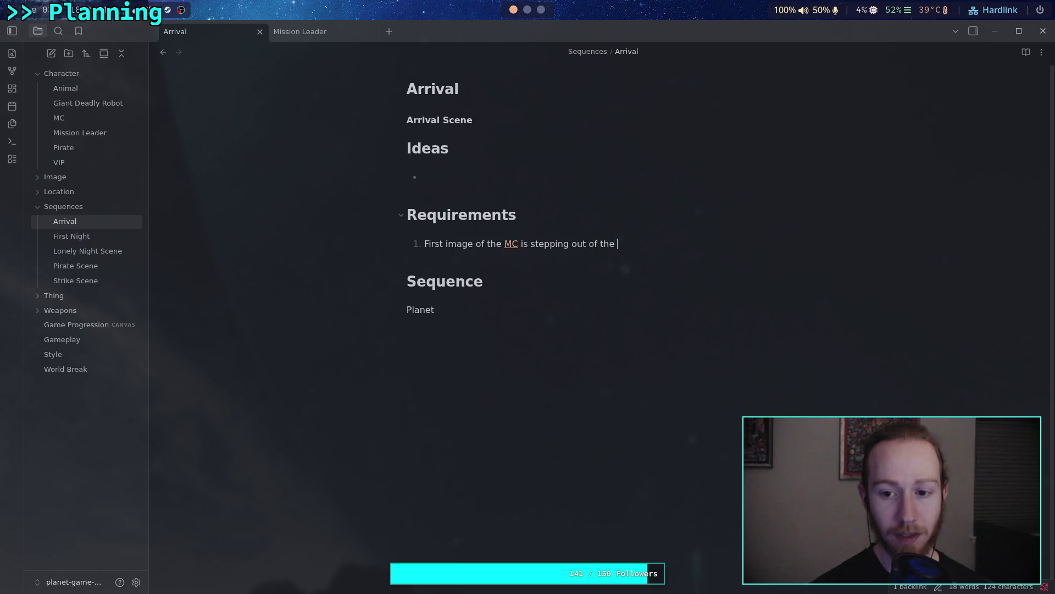
pyautogui.write('et.')
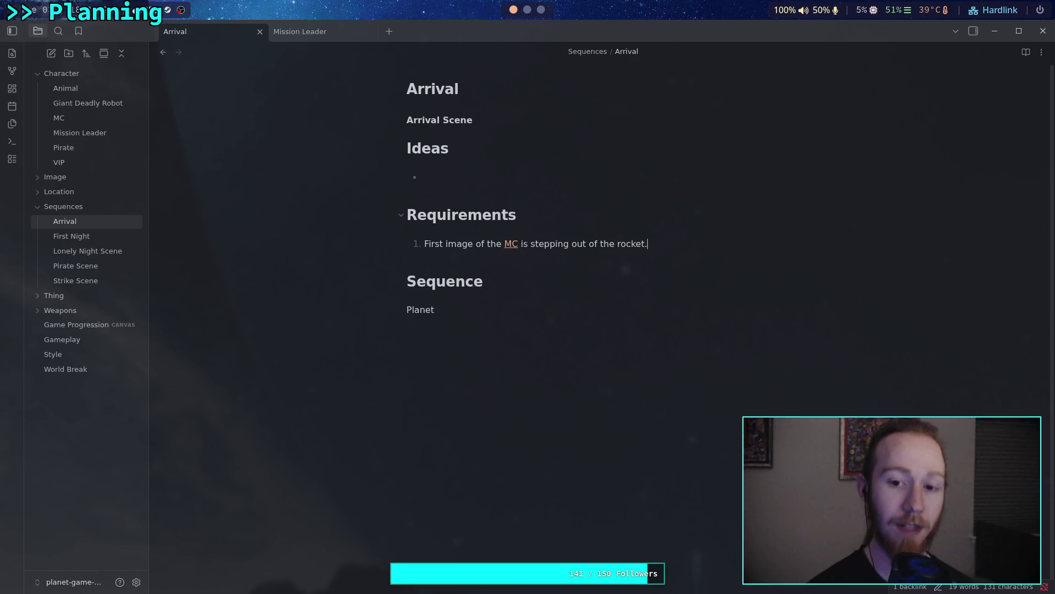
pyautogui.press('Return')
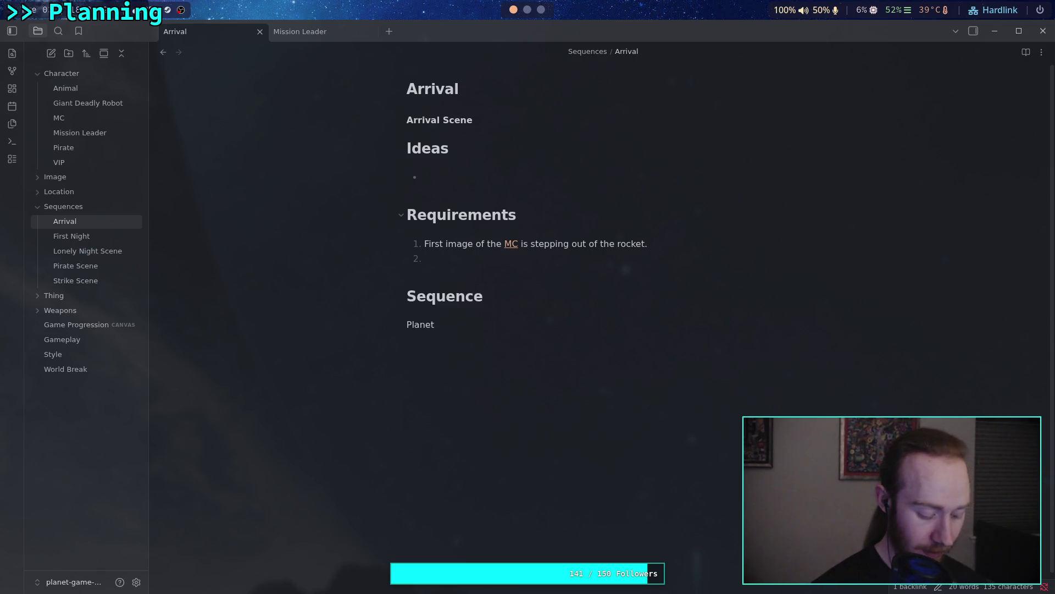
pyautogui.write('Do')
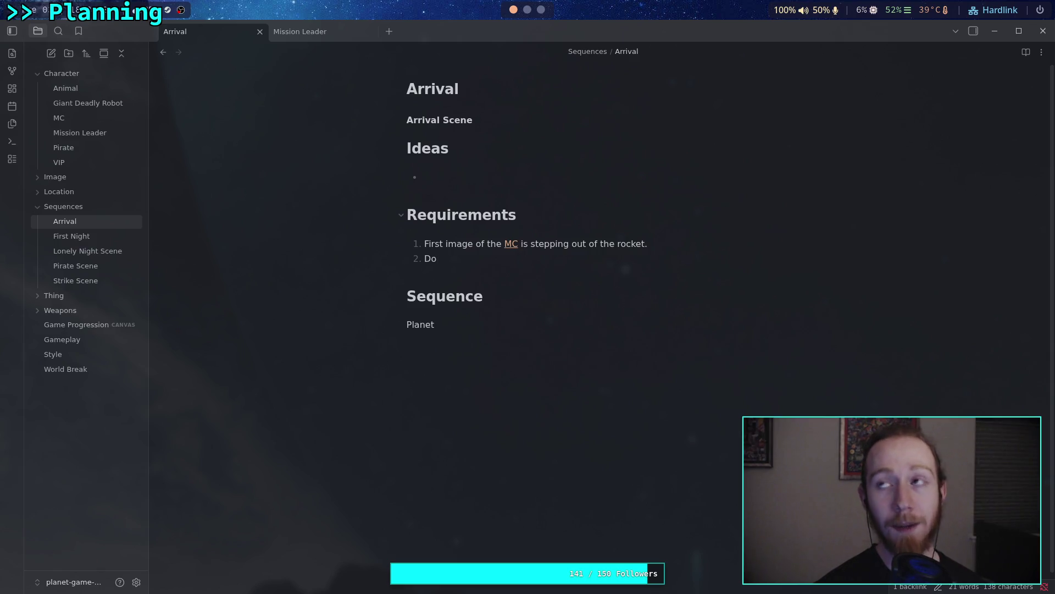
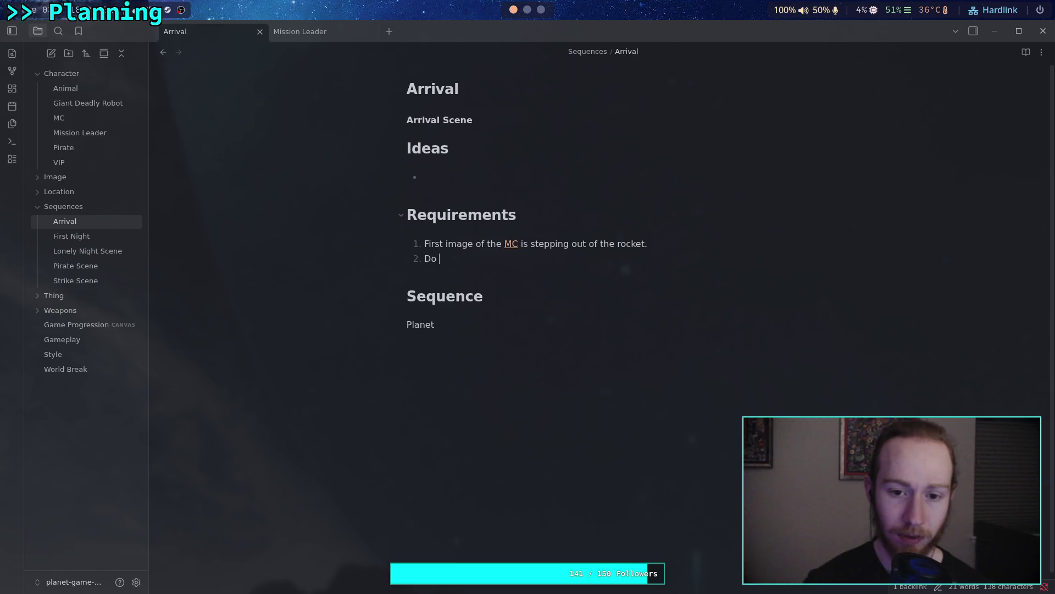
# Clear 'Do' from requirement 2 and list Ship and Surface below Planet under Sequence
pyautogui.press('BackSpace')
pyautogui.press('BackSpace')
pyautogui.press('BackSpace')
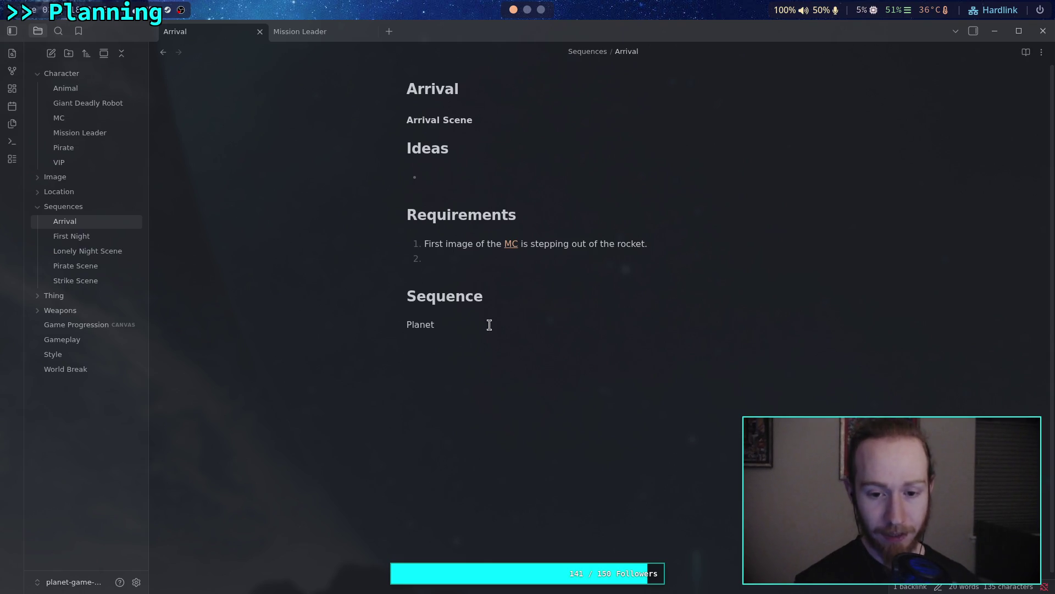
pyautogui.click(499, 340)
pyautogui.press('Return')
pyautogui.write('Shup')
pyautogui.press('BackSpace')
pyautogui.press('BackSpace')
pyautogui.write('ip')
pyautogui.press('Return')
pyautogui.write('Surfac')
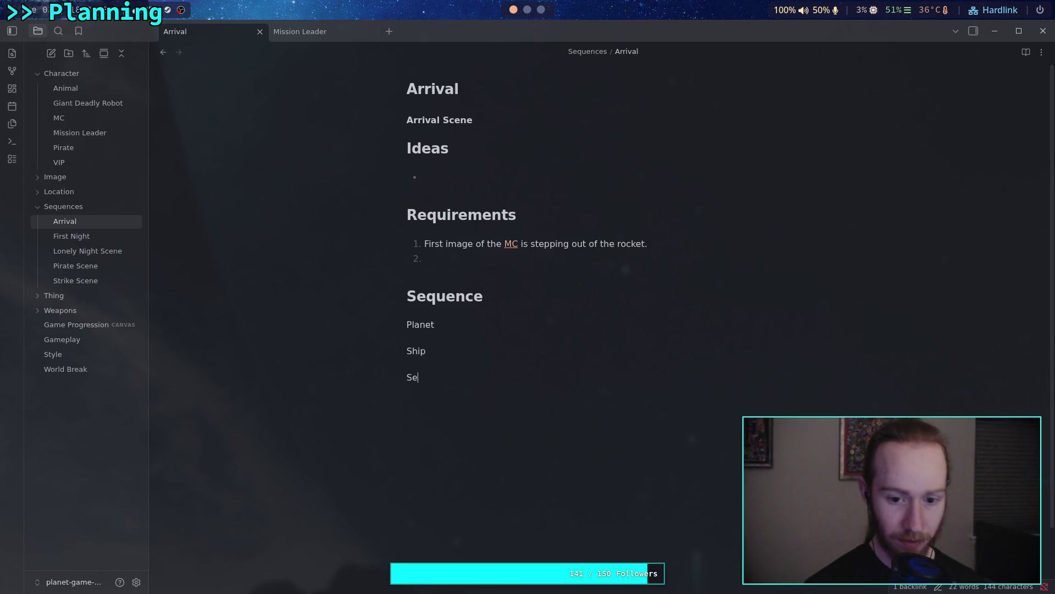
pyautogui.write('e')
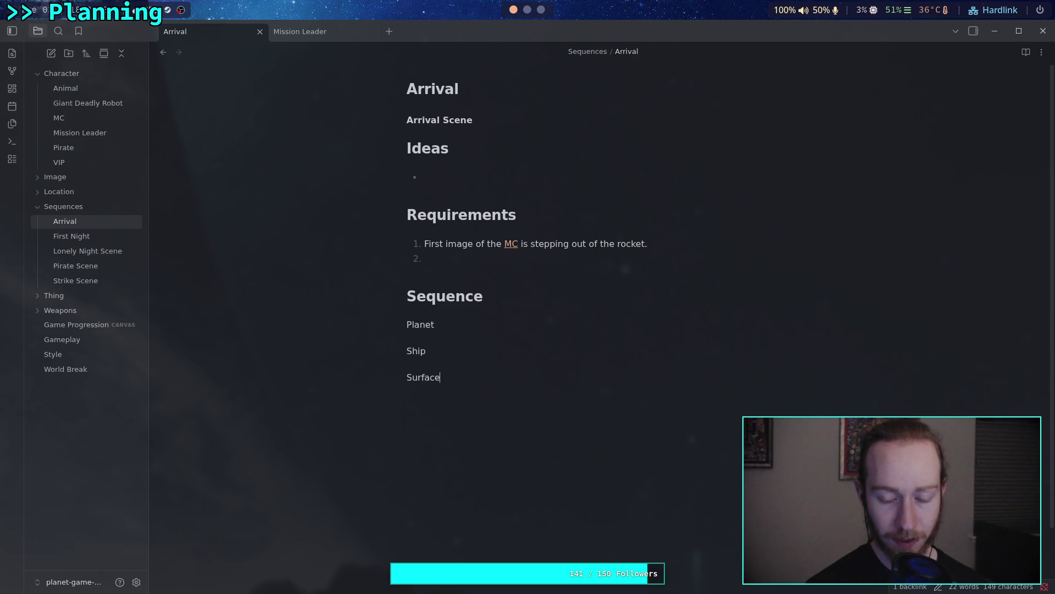
pyautogui.press('Return')
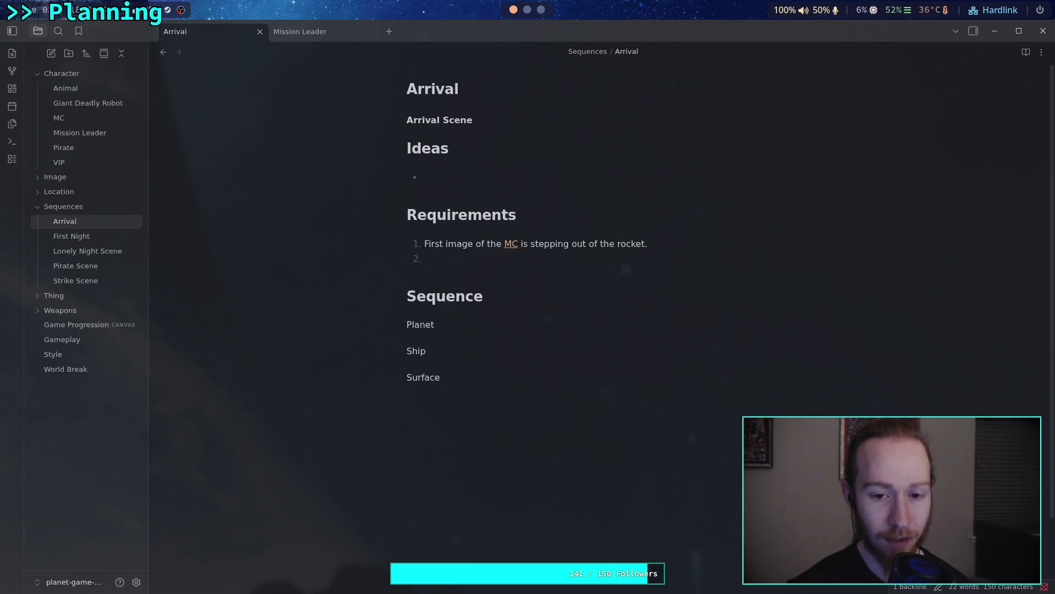
# Write requirement 2 as 'Show the rocket from the' with a link to Superdeep Borehole Facility
pyautogui.click(502, 259)
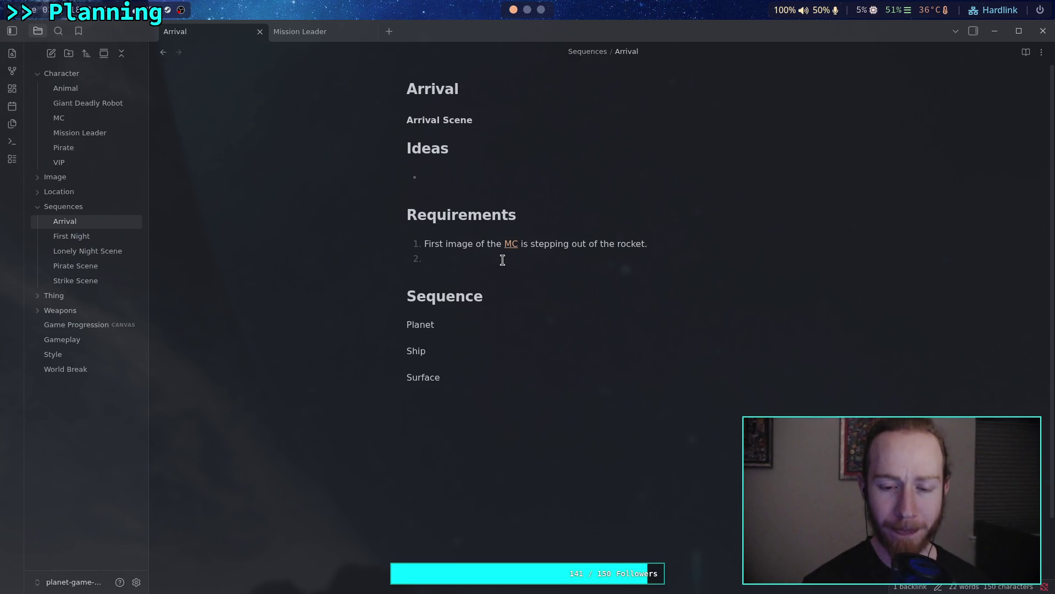
pyautogui.write('Show the rocket')
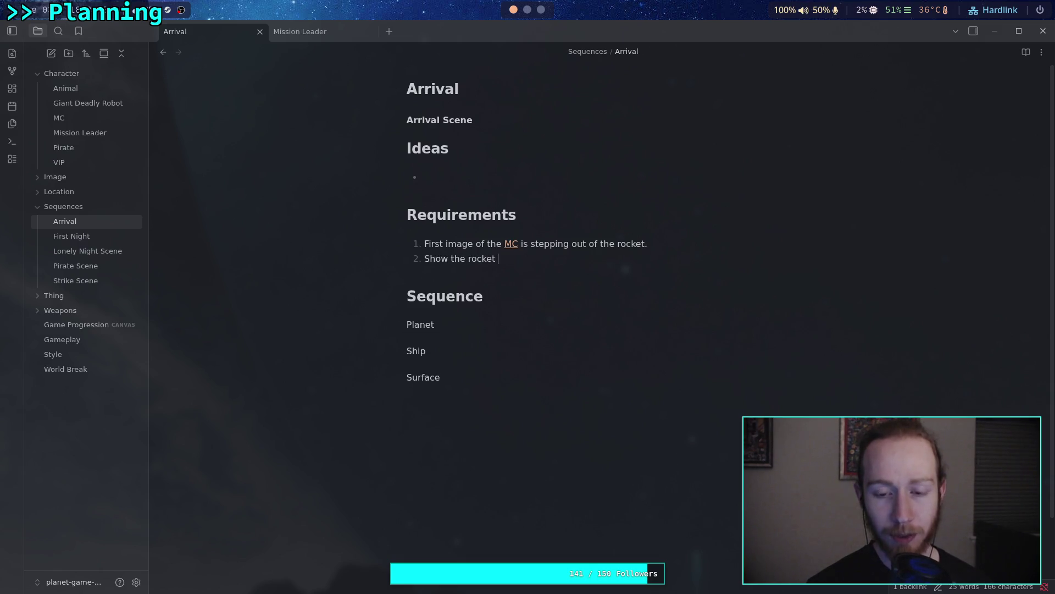
pyautogui.write(' entering')
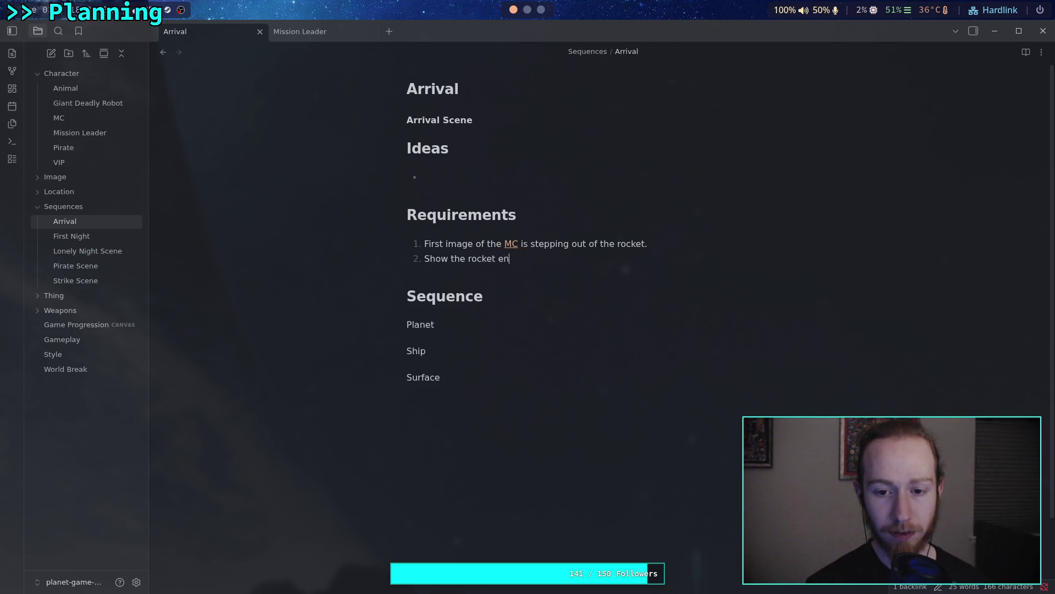
pyautogui.press('BackSpace')
pyautogui.press('BackSpace')
pyautogui.press('BackSpace')
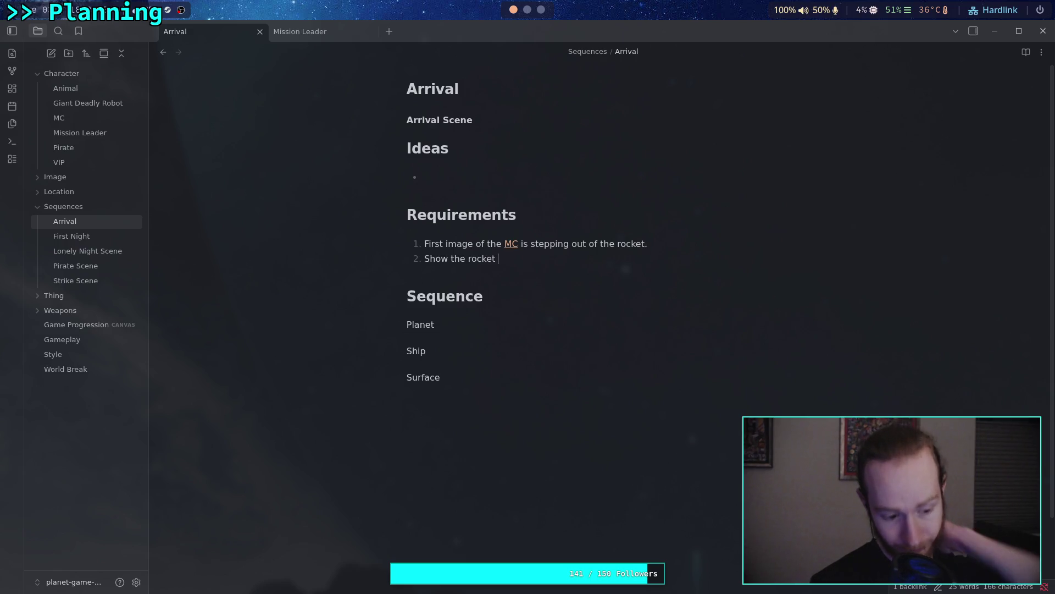
pyautogui.write('fro')
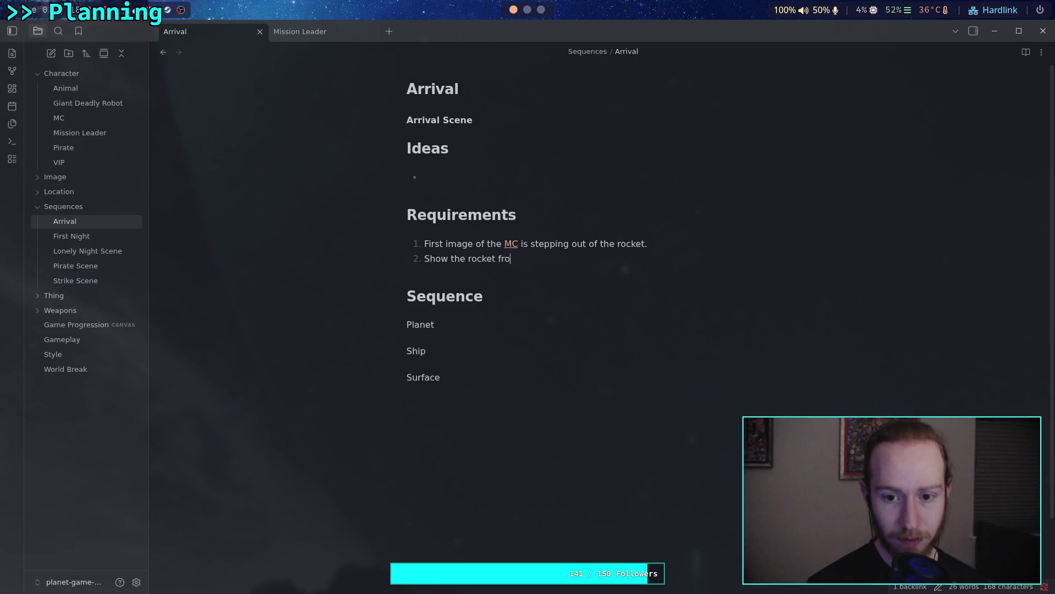
pyautogui.write('m th')
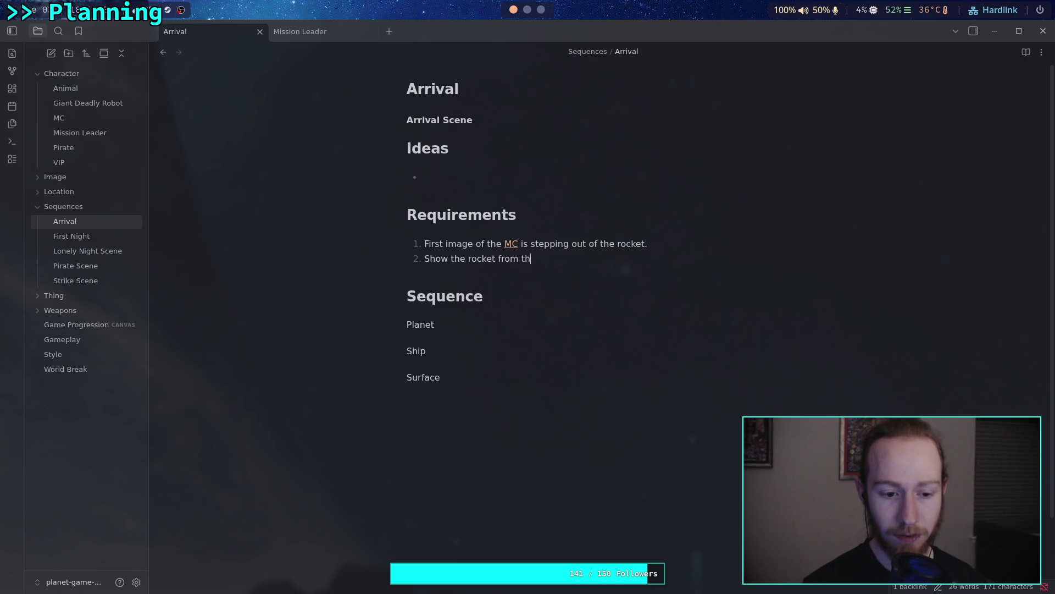
pyautogui.write('e fa')
pyautogui.press('BackSpace')
pyautogui.press('BackSpace')
pyautogui.write('[[')
pyautogui.write('Sur')
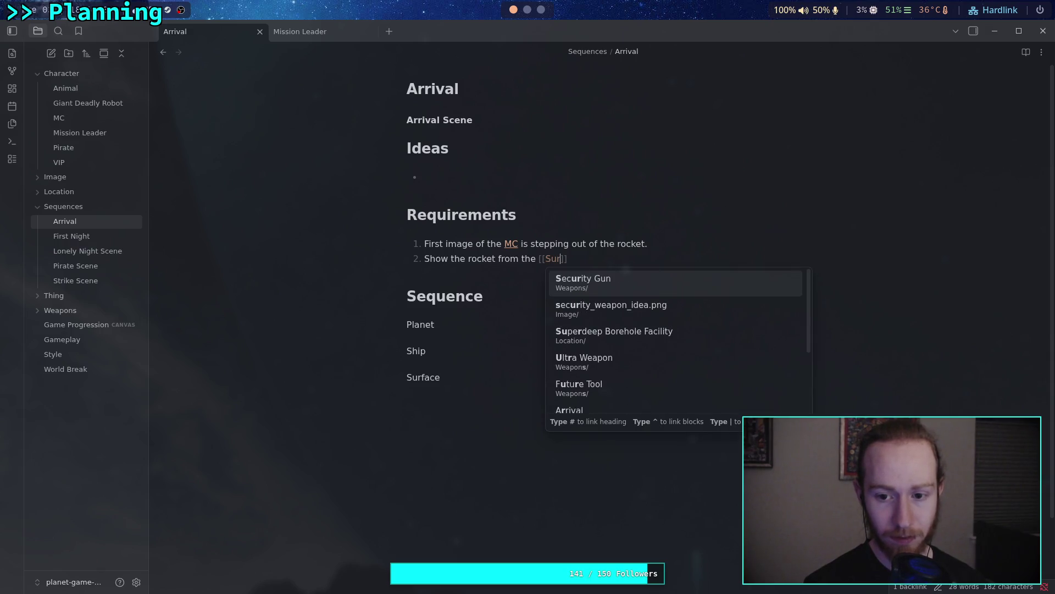
pyautogui.press('Down')
pyautogui.press('Down')
pyautogui.press('Return')
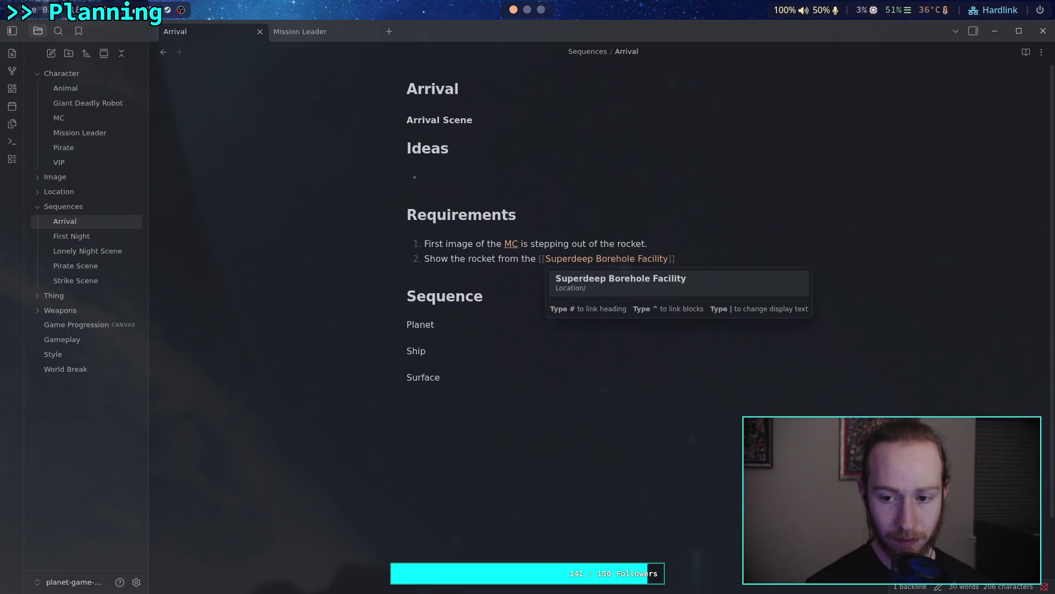
pyautogui.press('Return')
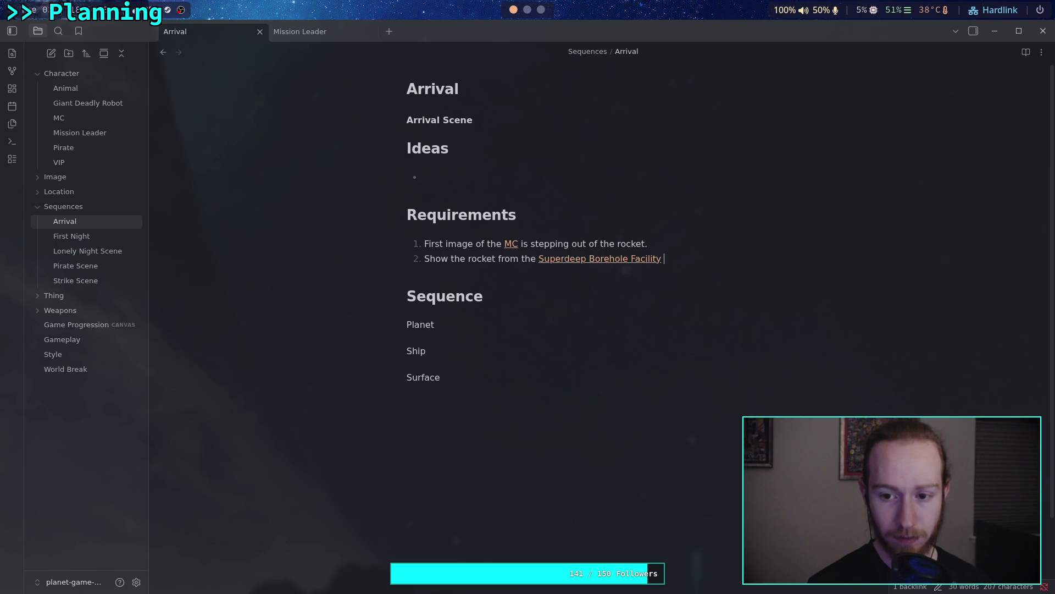
# Insert "'s trail" after 'rocket' in the second requirement
pyautogui.press('Left')
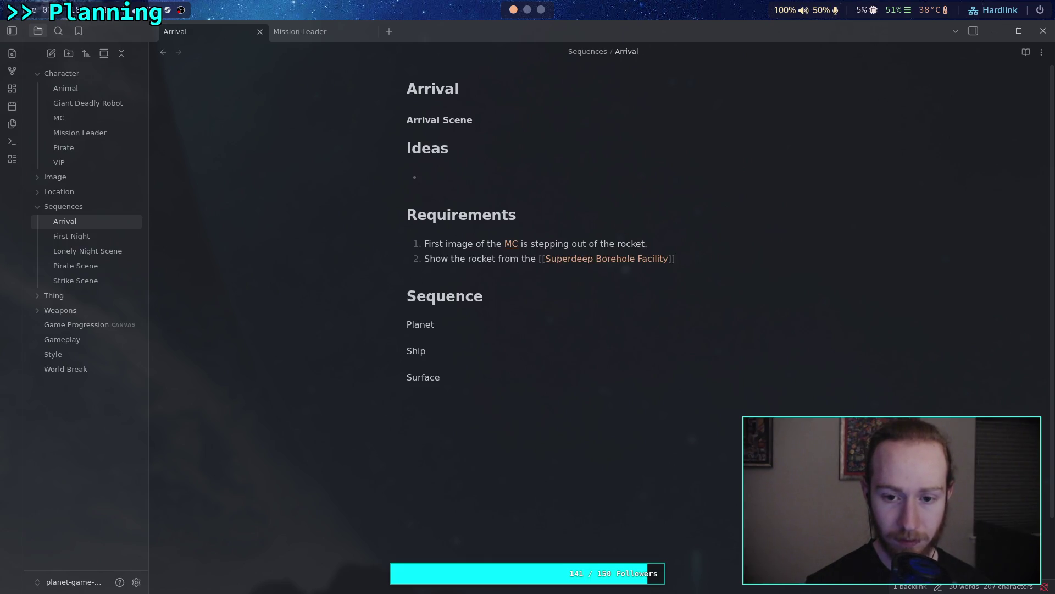
pyautogui.click(521, 259)
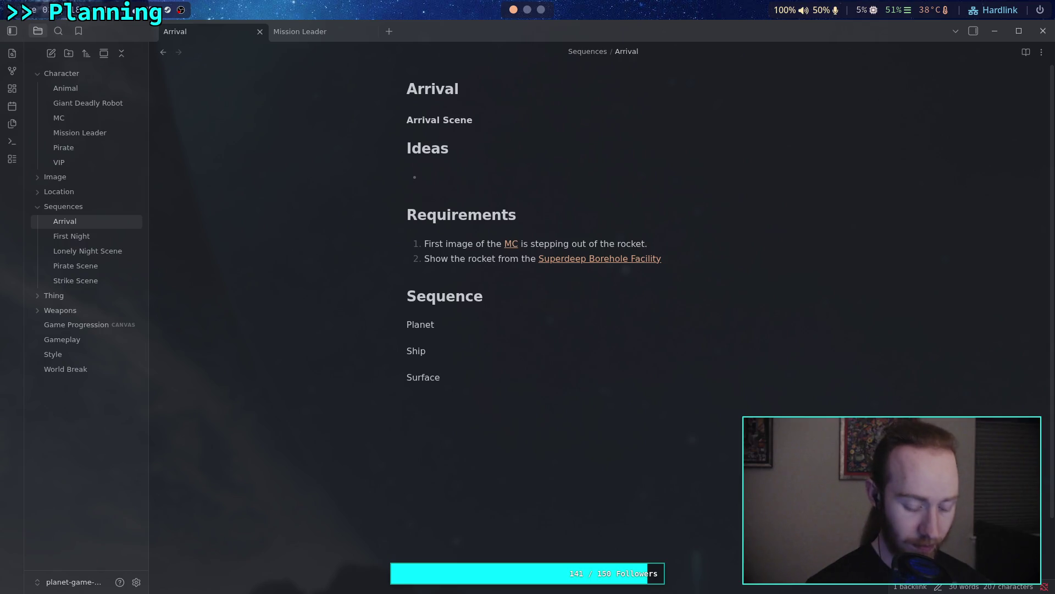
pyautogui.write('tr')
pyautogui.press('BackSpace')
pyautogui.press('BackSpace')
pyautogui.press('BackSpace')
pyautogui.write("'s trail")
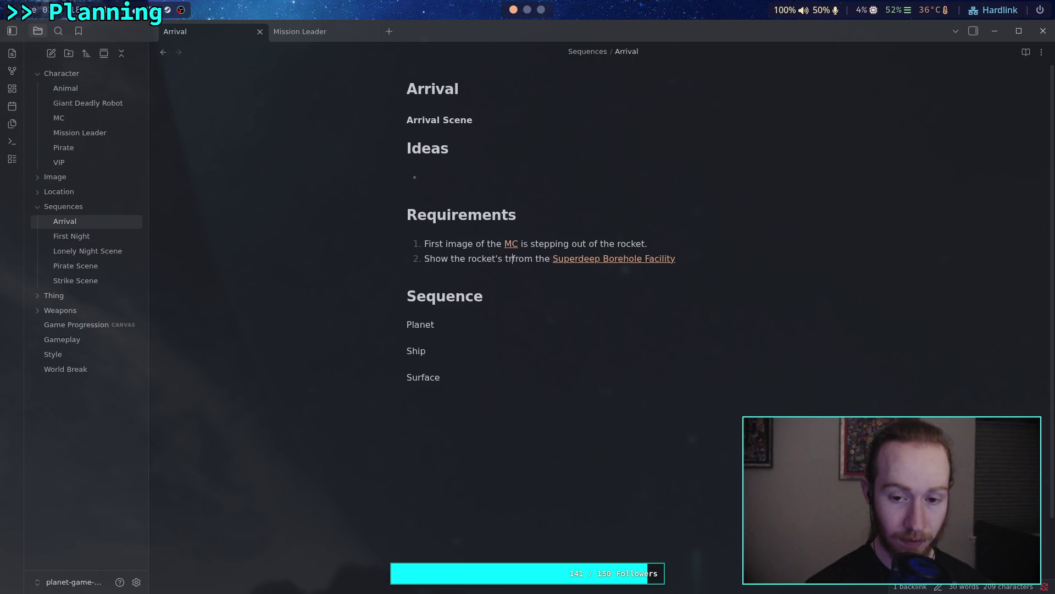
pyautogui.click(614, 258)
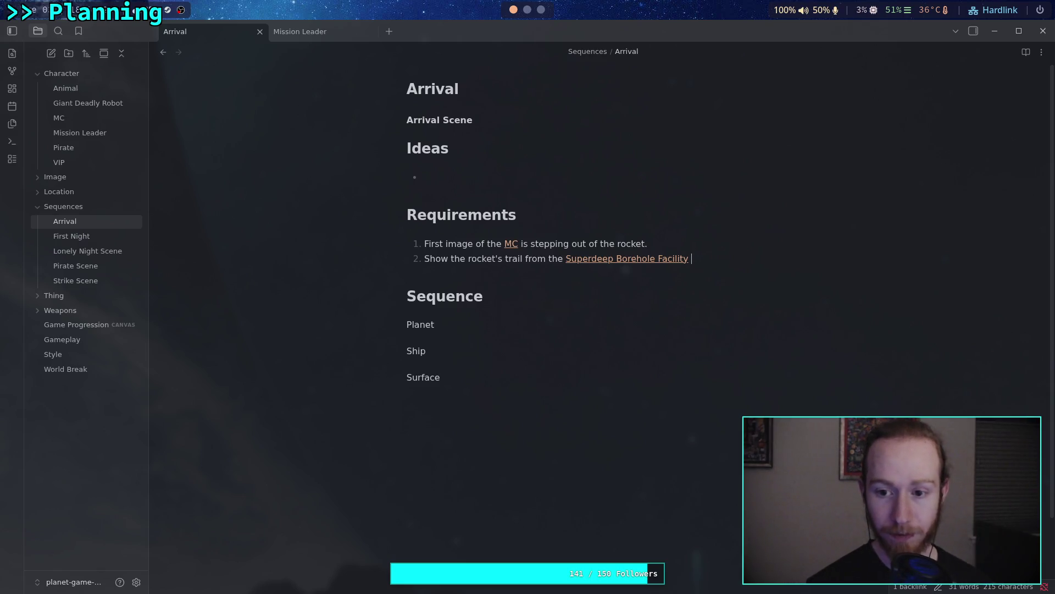
# End requirement 2 with ', to mirror the trail when it takes off.'
pyautogui.write(', to')
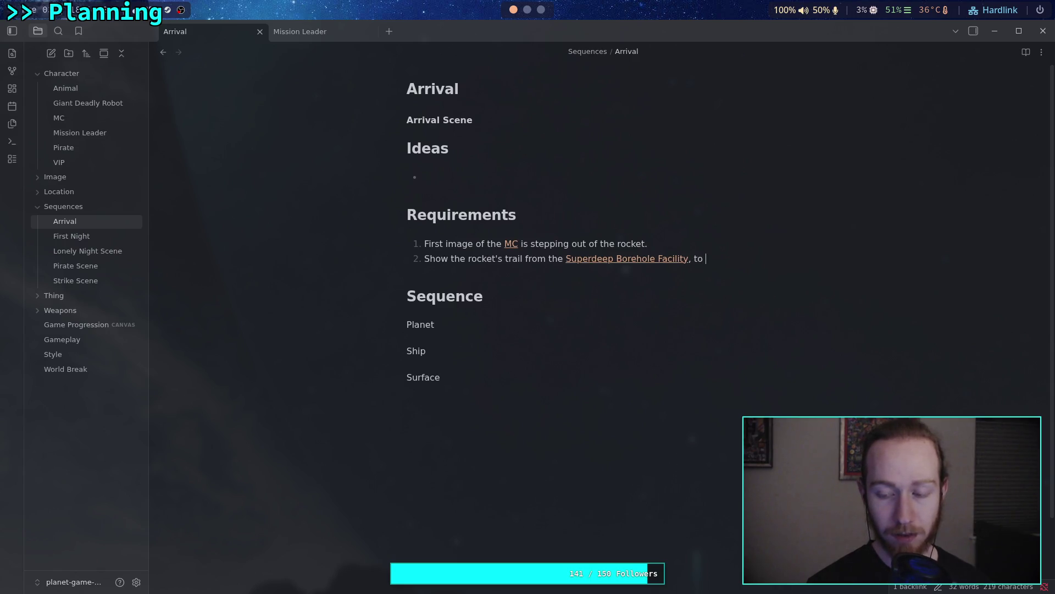
pyautogui.write(' mirror the ')
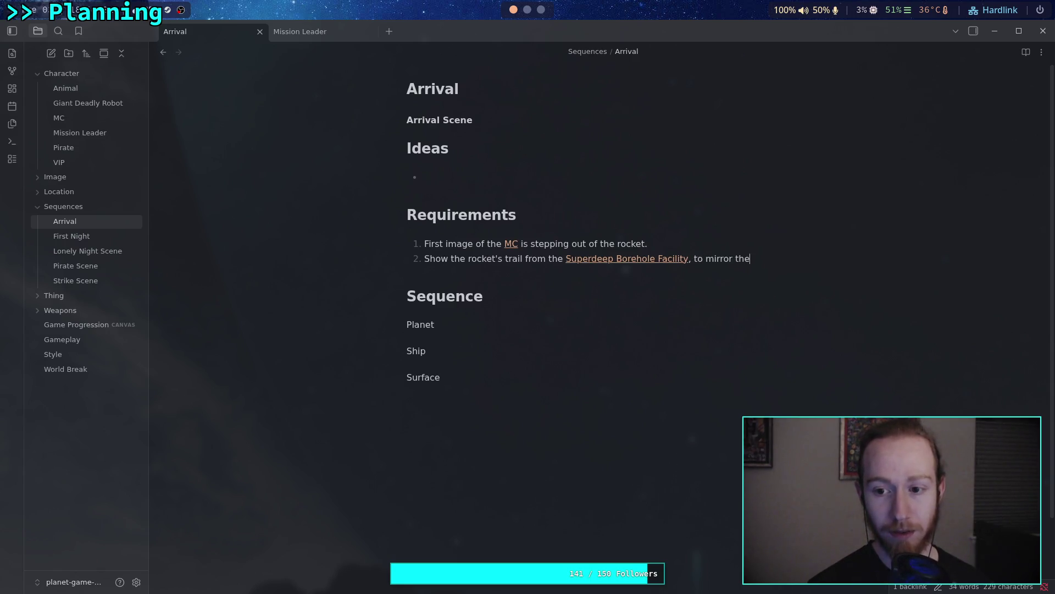
pyautogui.write('trail ')
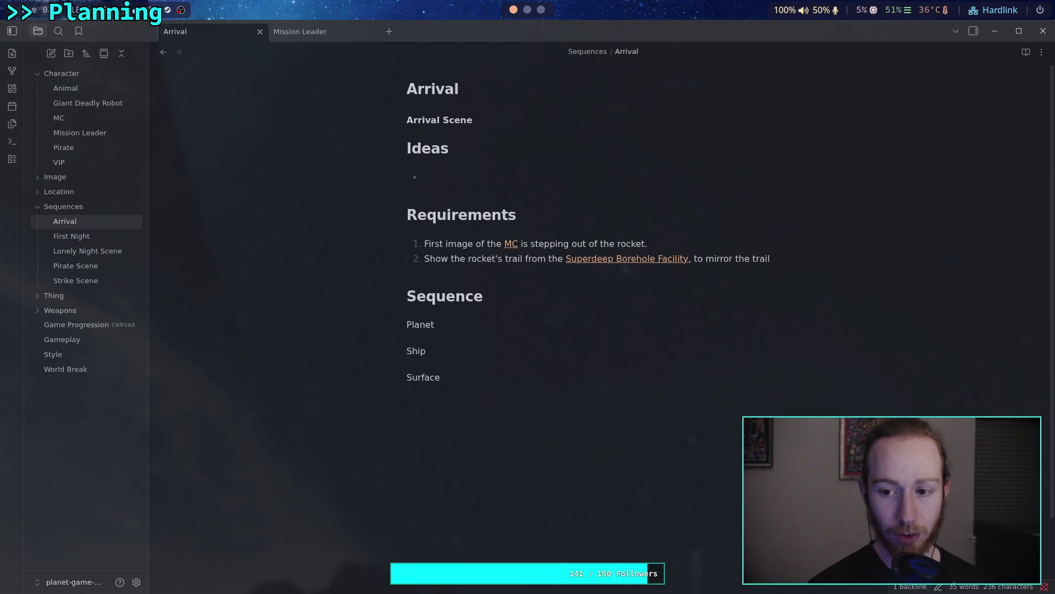
pyautogui.write('when it ')
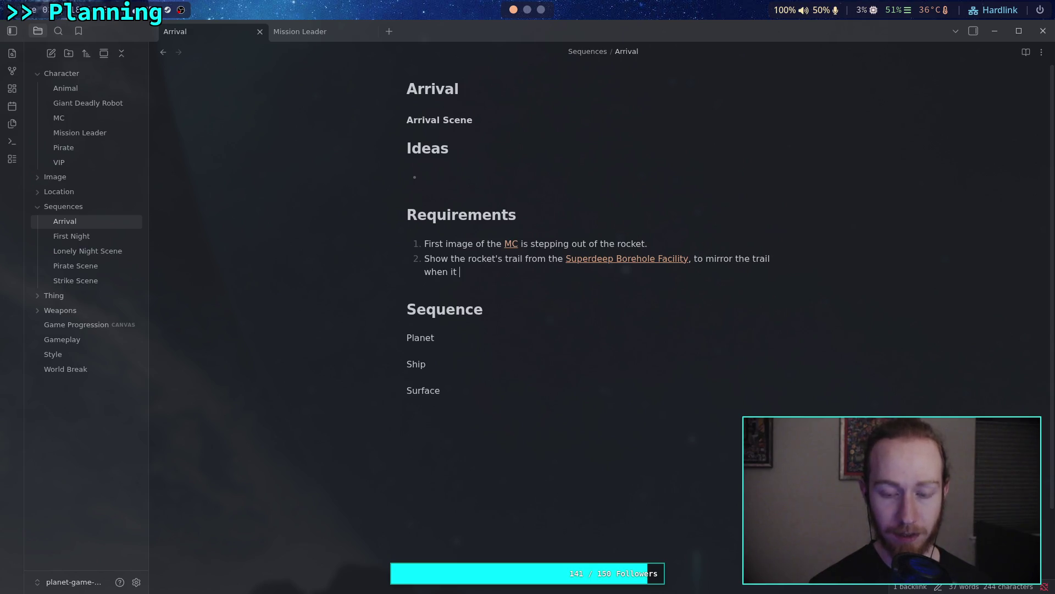
pyautogui.write('takes off from a')
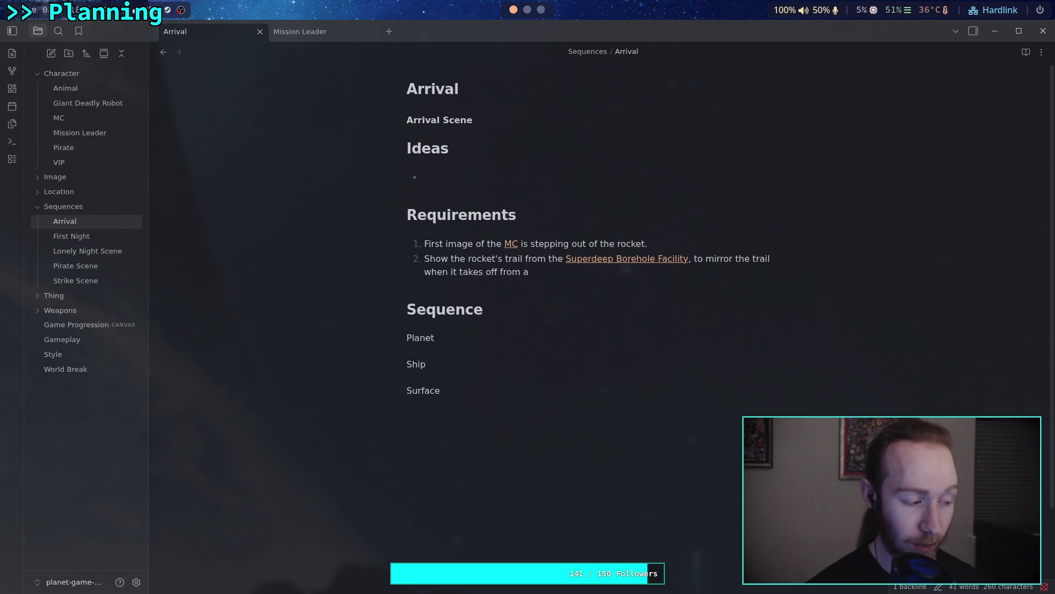
pyautogui.press('BackSpace')
pyautogui.press('BackSpace')
pyautogui.press('BackSpace')
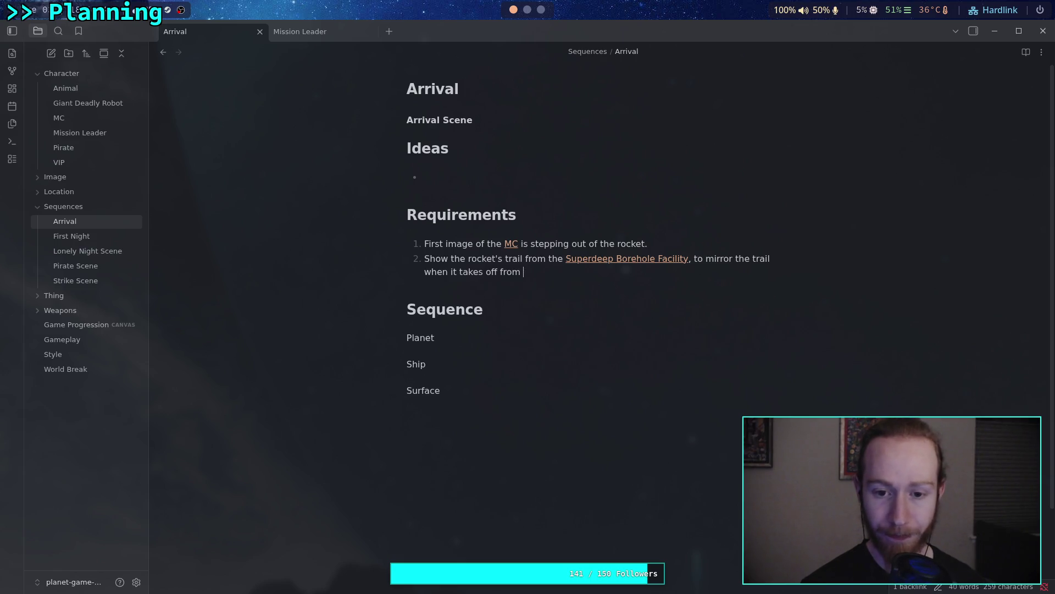
pyautogui.press('BackSpace')
pyautogui.press('BackSpace')
pyautogui.press('BackSpace')
pyautogui.write('.')
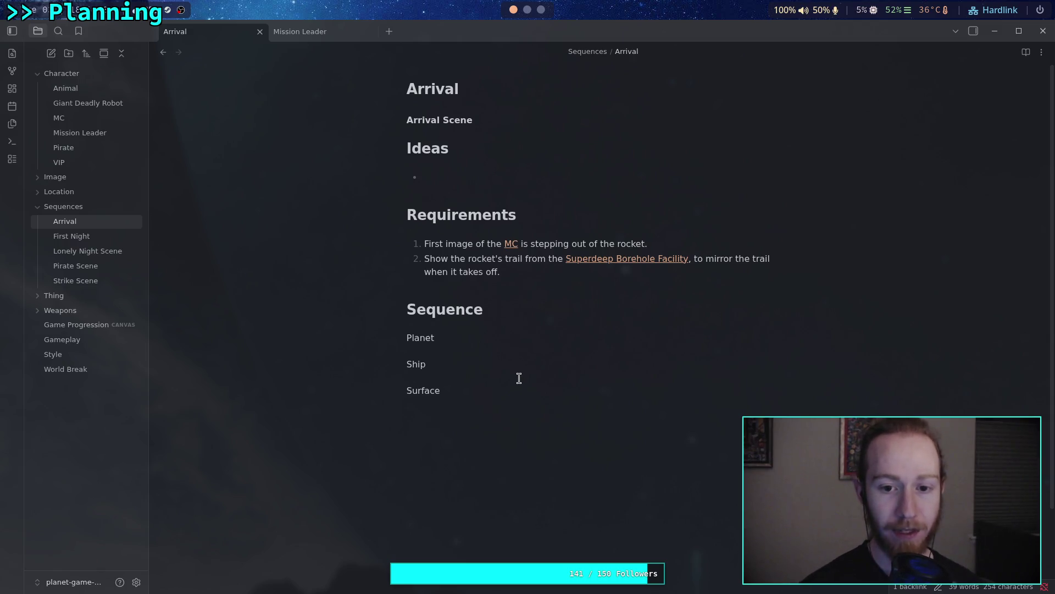
# Add a third requirement: 'Early morning, lot of daylight'
pyautogui.press('Return')
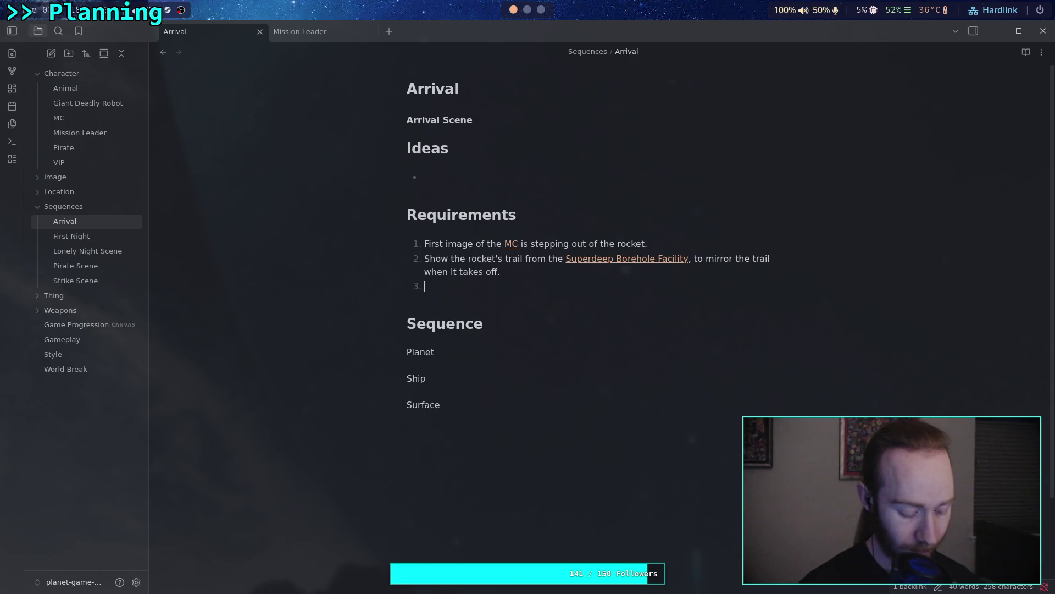
pyautogui.write('Early ')
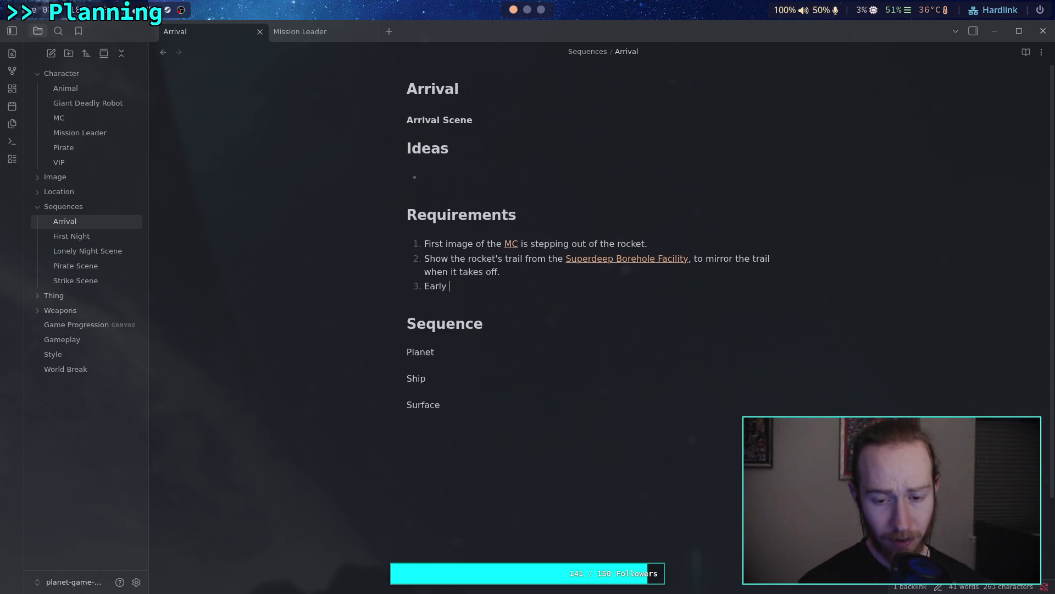
pyautogui.write('morning, lot of dayla')
pyautogui.press('BackSpace')
pyautogui.write('ight')
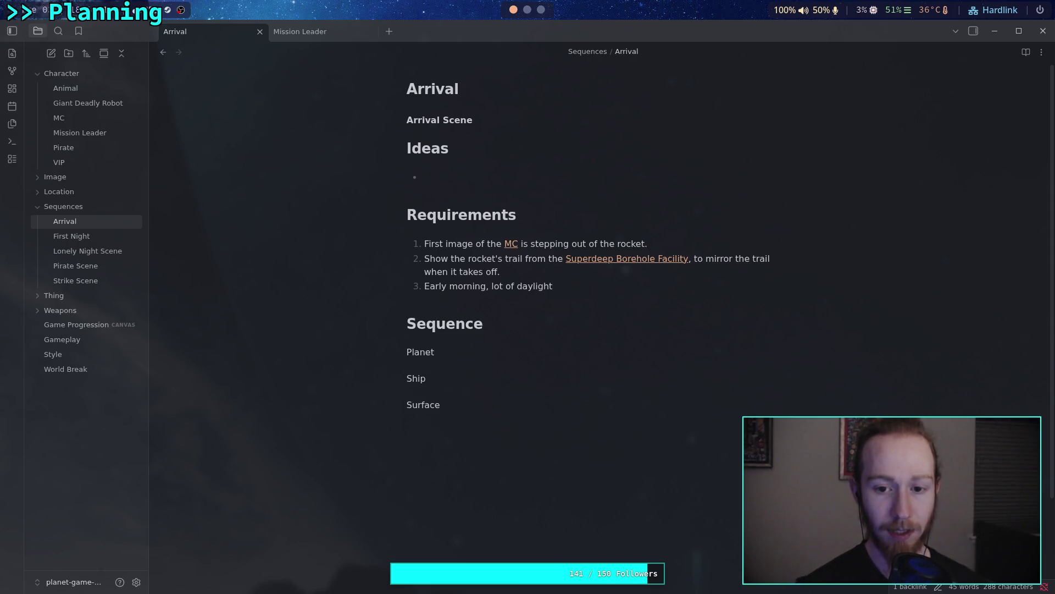
# Add ideas 'Mimic the first few seconds of Halo Reach' and 'Mimic the exterior shot from Risk of Rain'
pyautogui.click(484, 177)
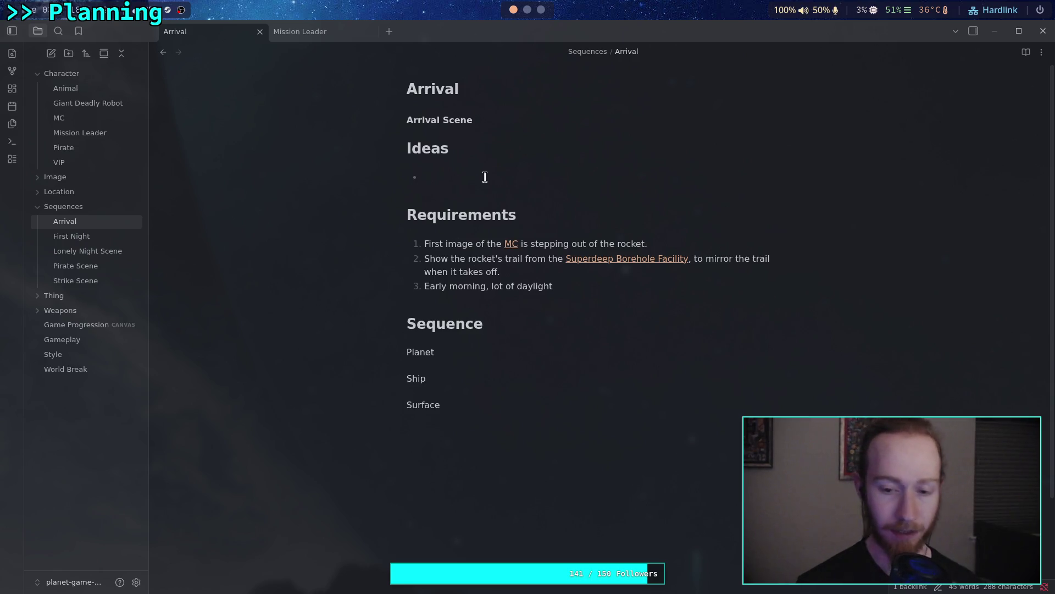
pyautogui.write('Mi')
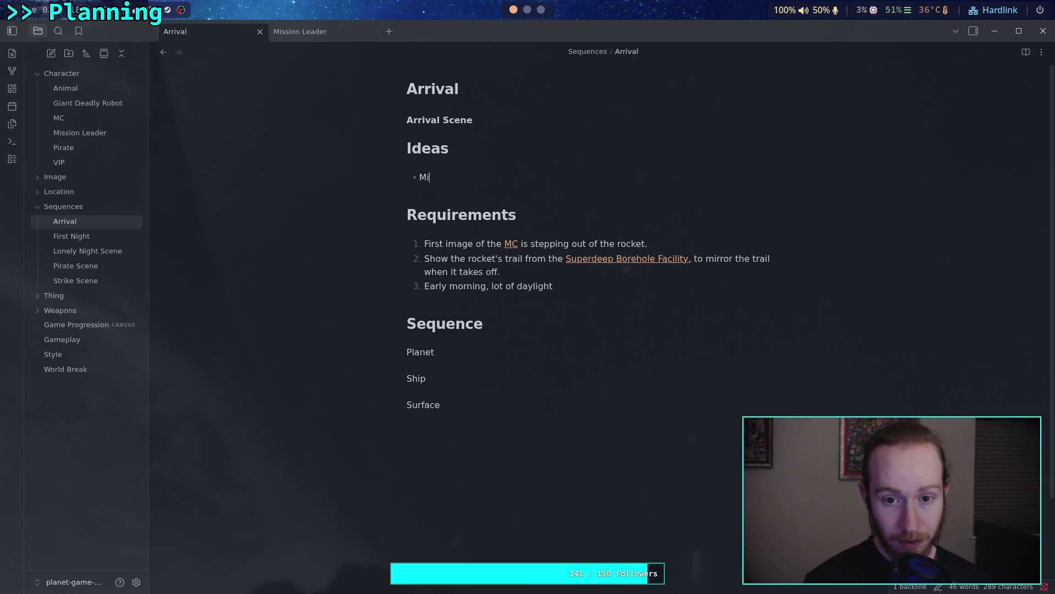
pyautogui.write('mic the ')
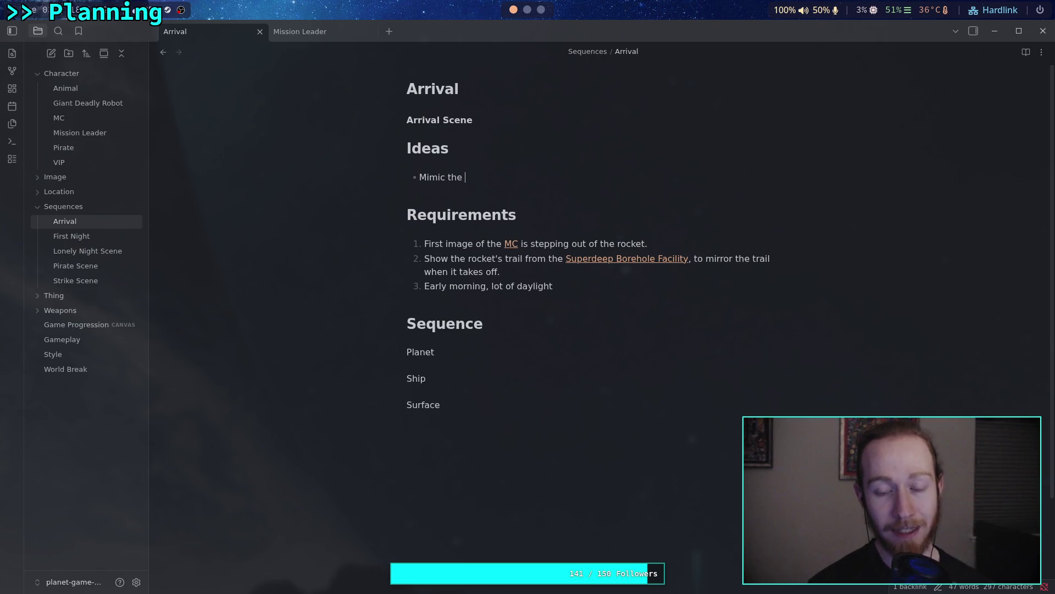
pyautogui.write('f')
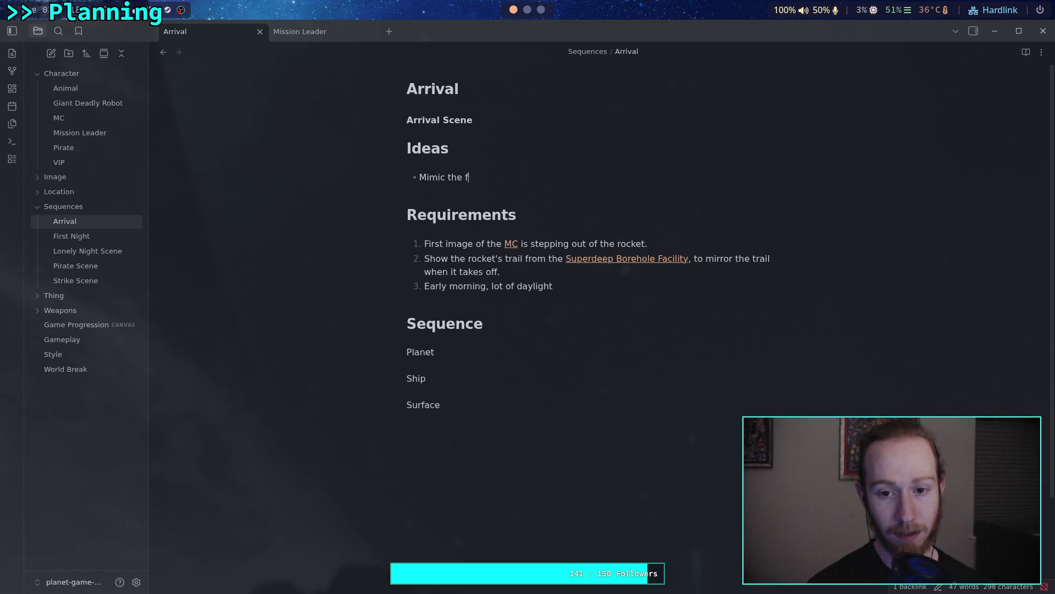
pyautogui.write('irst few seco')
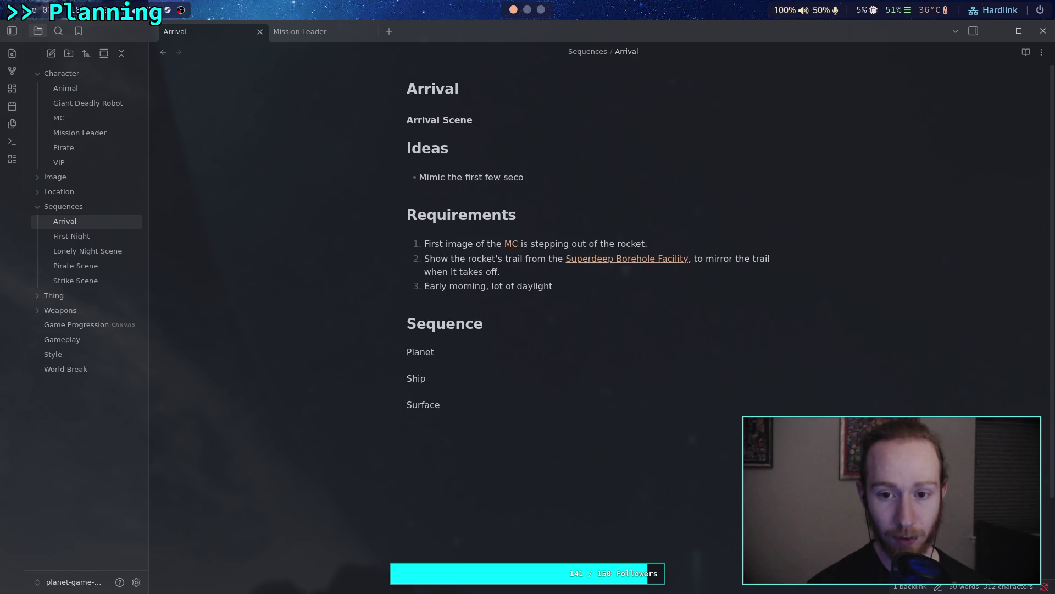
pyautogui.write('nds of Halo Reach')
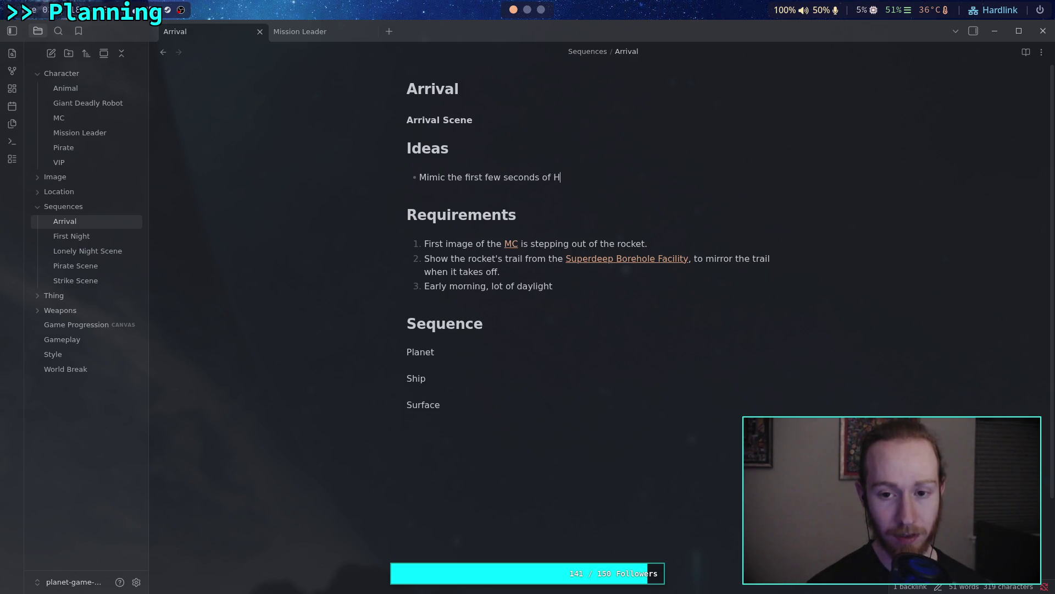
pyautogui.press('Return')
pyautogui.write('Mimic the ')
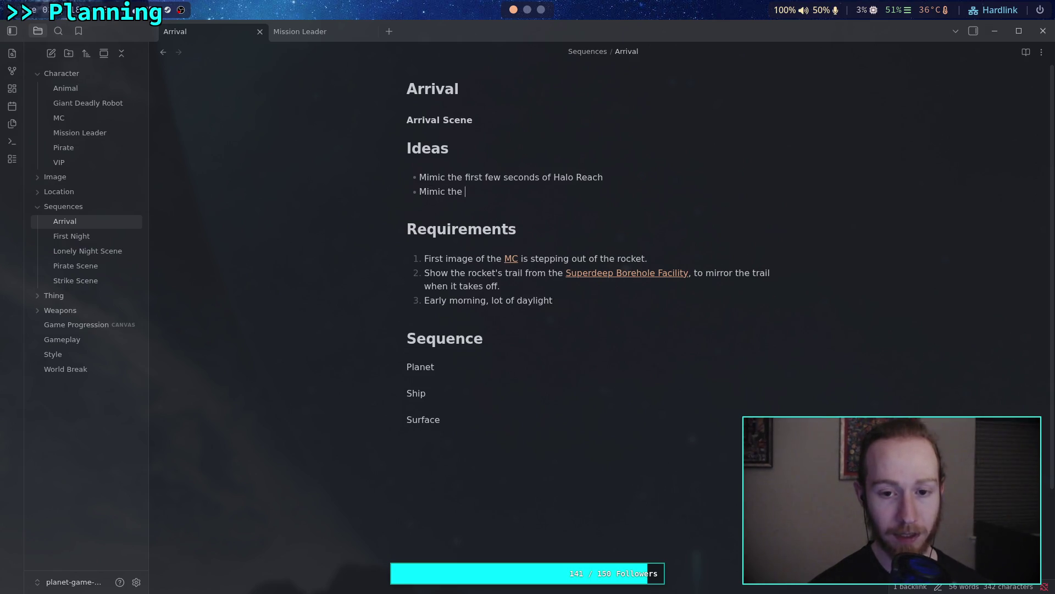
pyautogui.write('exteri')
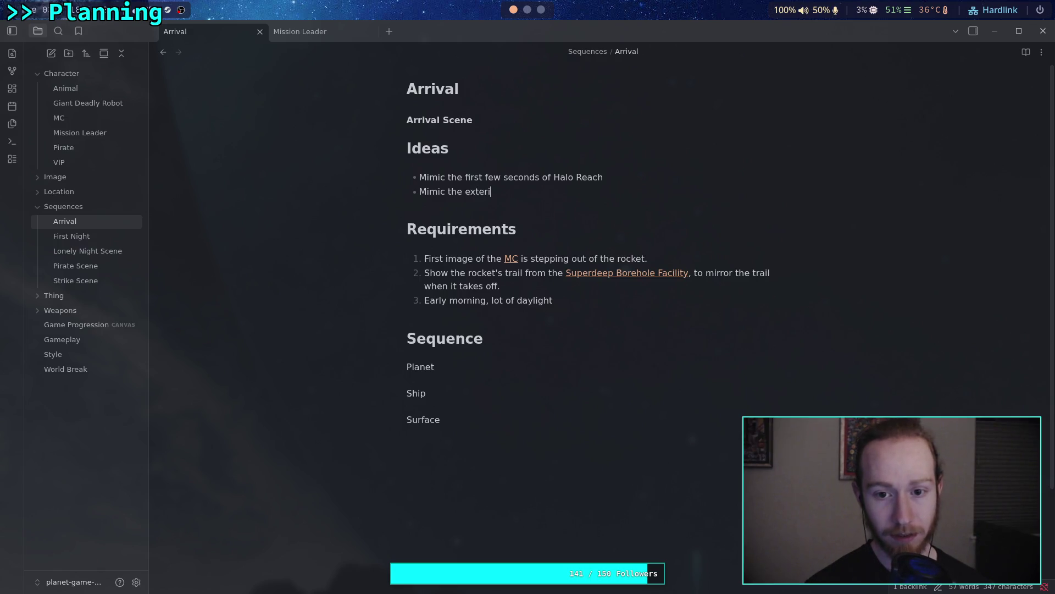
pyautogui.write('or sh')
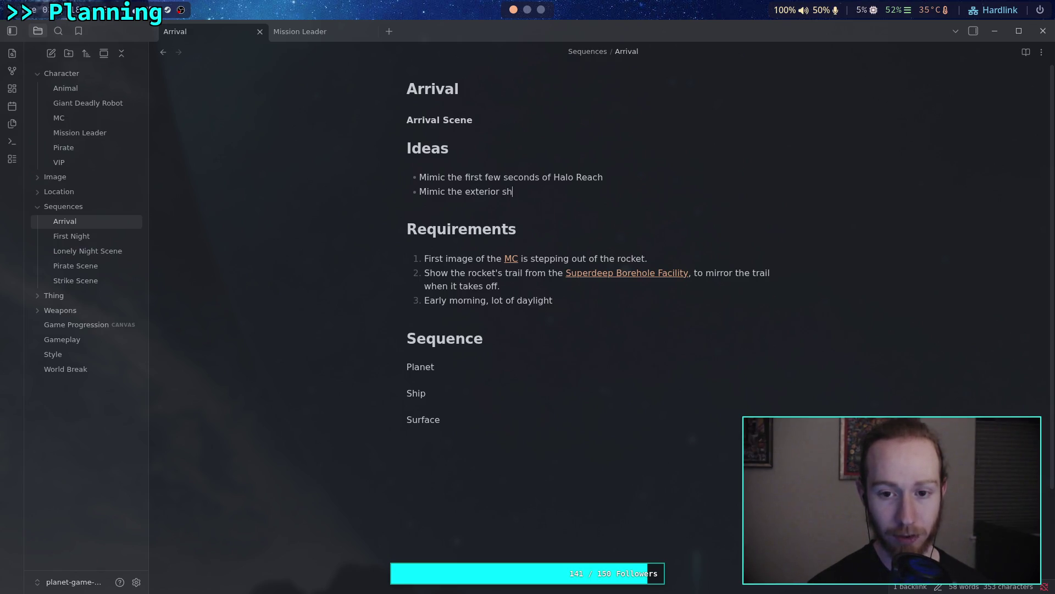
pyautogui.write('ot from Rik')
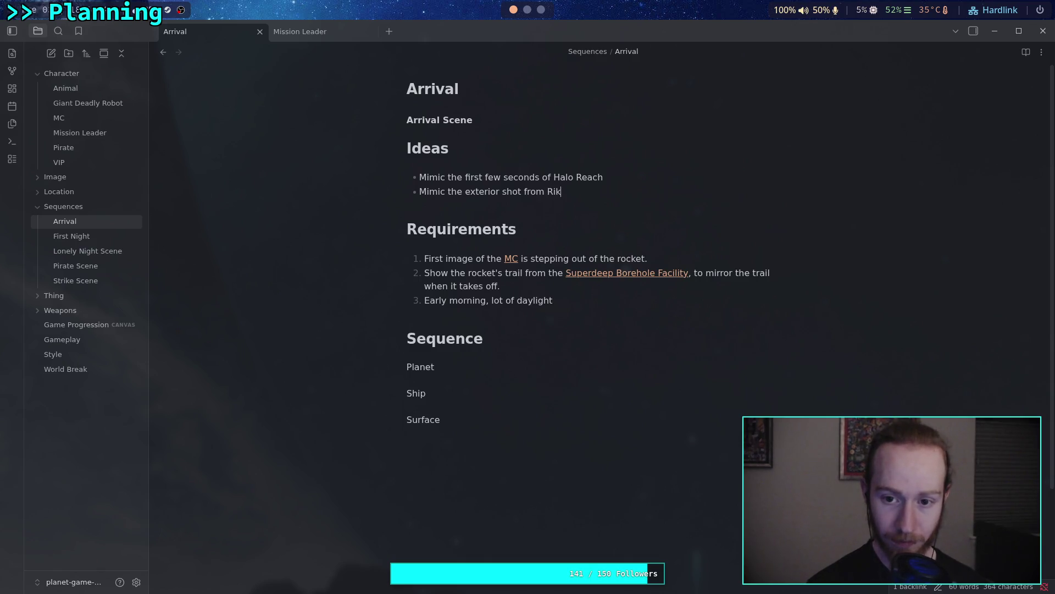
pyautogui.press('BackSpace')
pyautogui.write('sk of Rain')
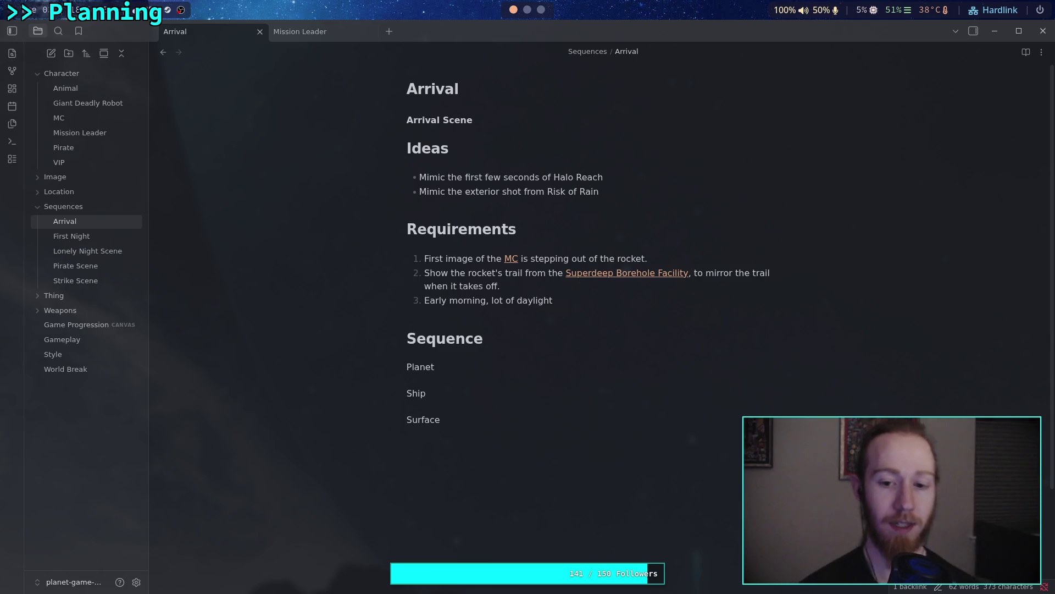
# Begin a third idea bullet starting 'Reverse order for the last' in the Arrival note
pyautogui.click(627, 191)
pyautogui.press('Return')
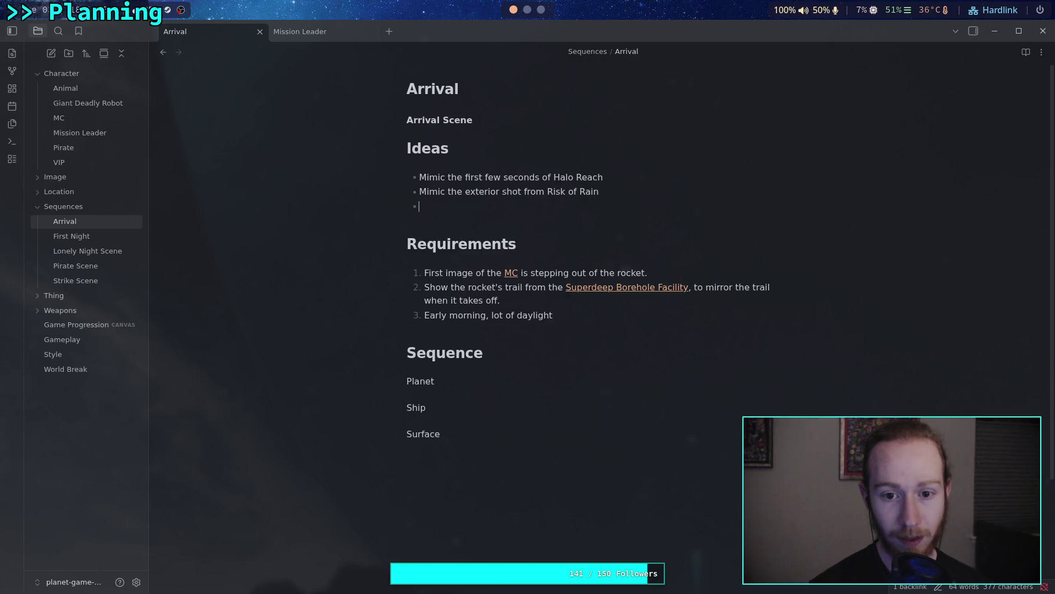
pyautogui.write('Reverse ')
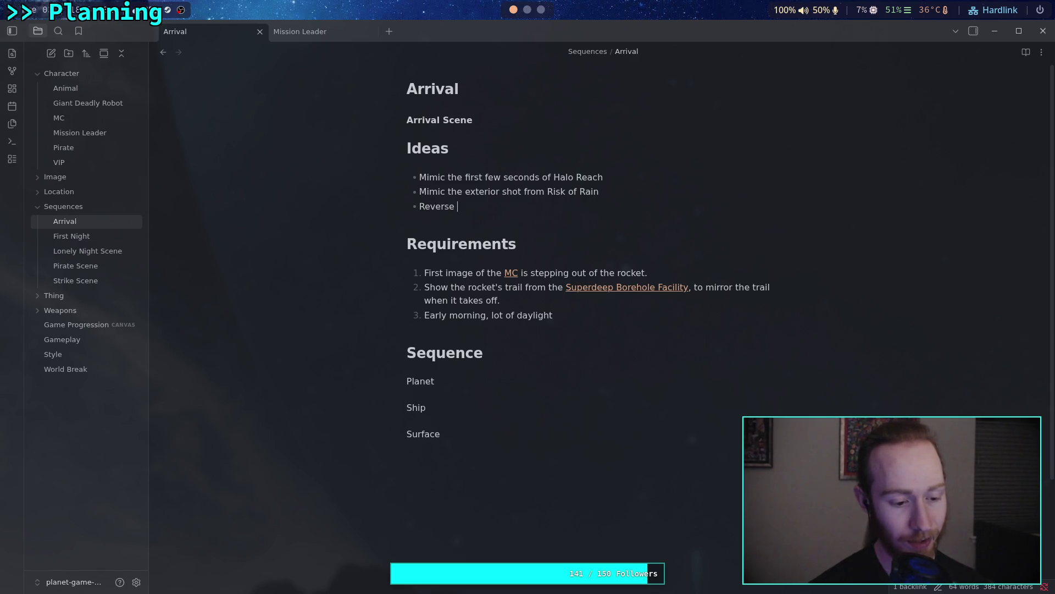
pyautogui.write('order o')
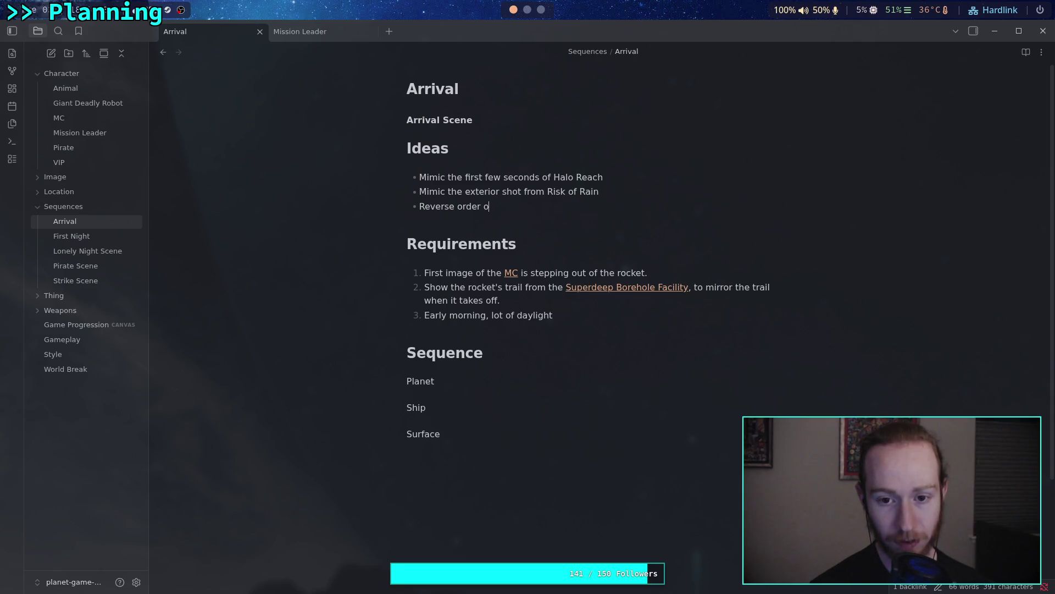
pyautogui.press('BackSpace')
pyautogui.write('for the ')
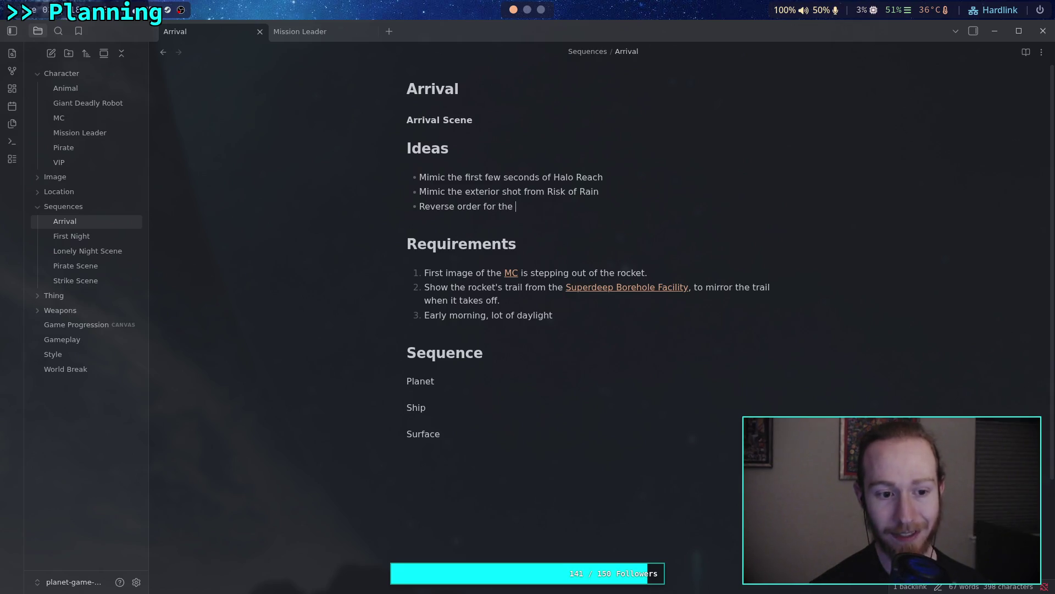
pyautogui.write('las')
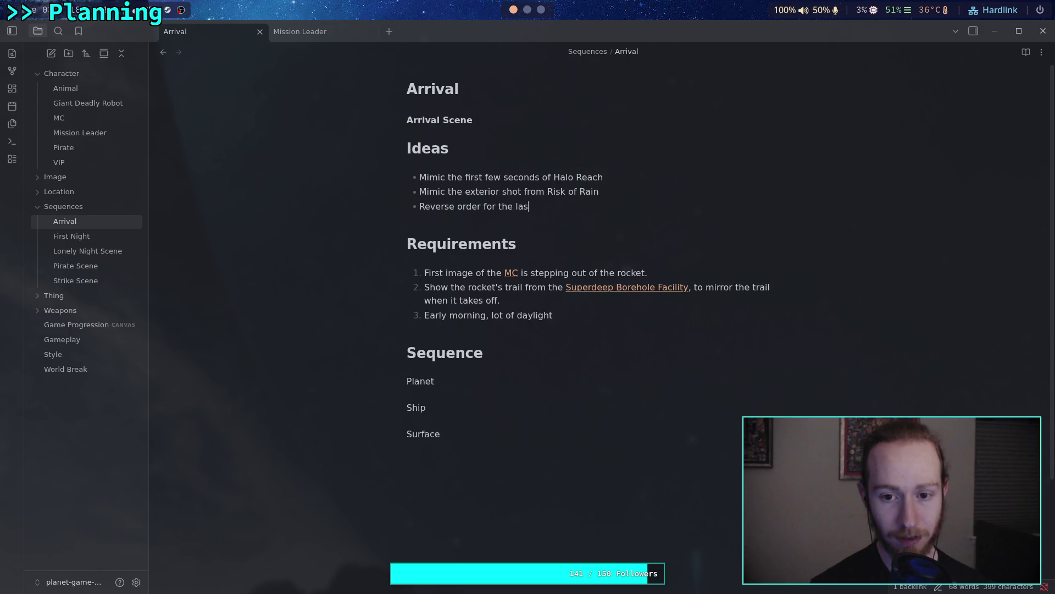
pyautogui.write('t cutscene ')
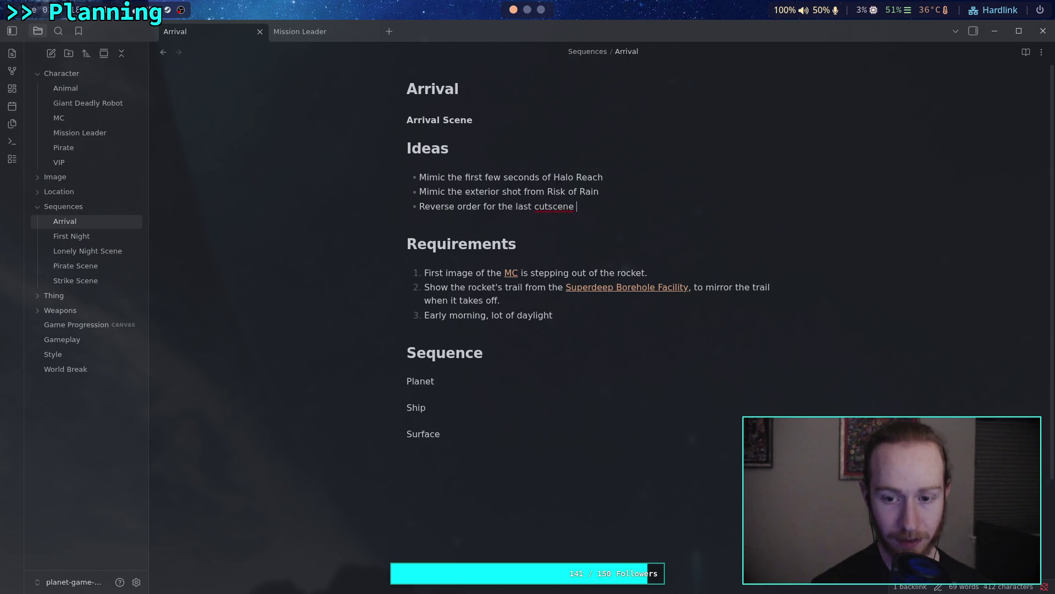
pyautogui.write('when')
pyautogui.press('BackSpace')
pyautogui.press('BackSpace')
pyautogui.press('BackSpace')
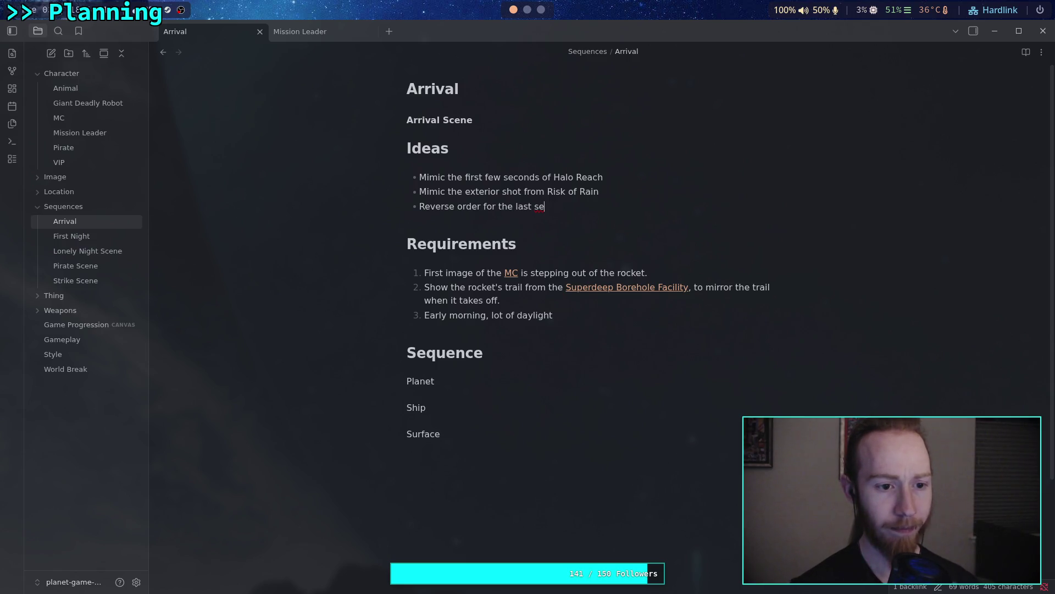
# Open the Game Progression canvas
pyautogui.click(91, 328)
pyautogui.scroll(-3, 569, 349)
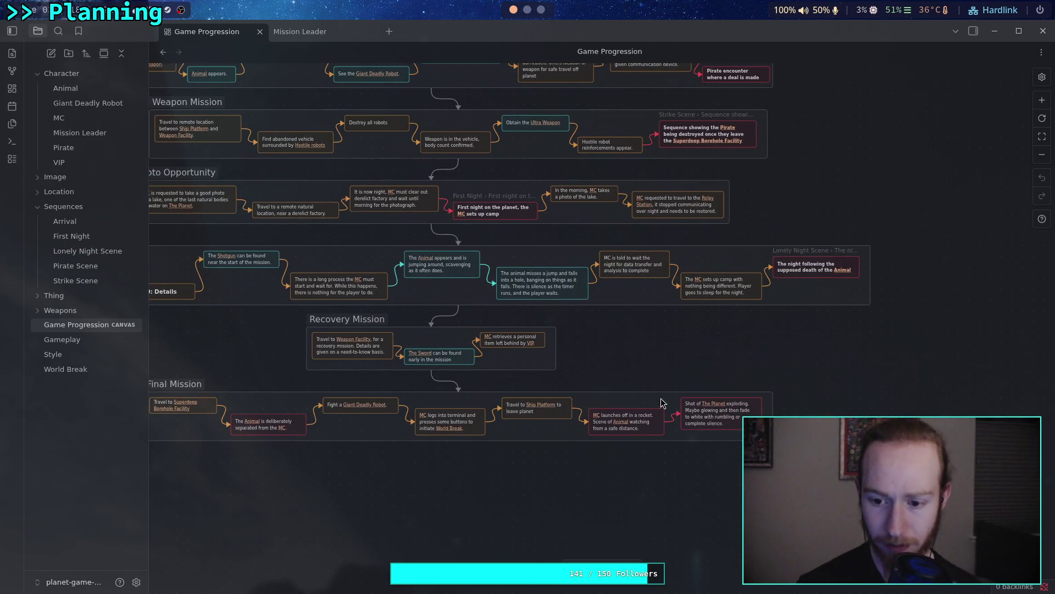
pyautogui.scroll(5, 722, 422)
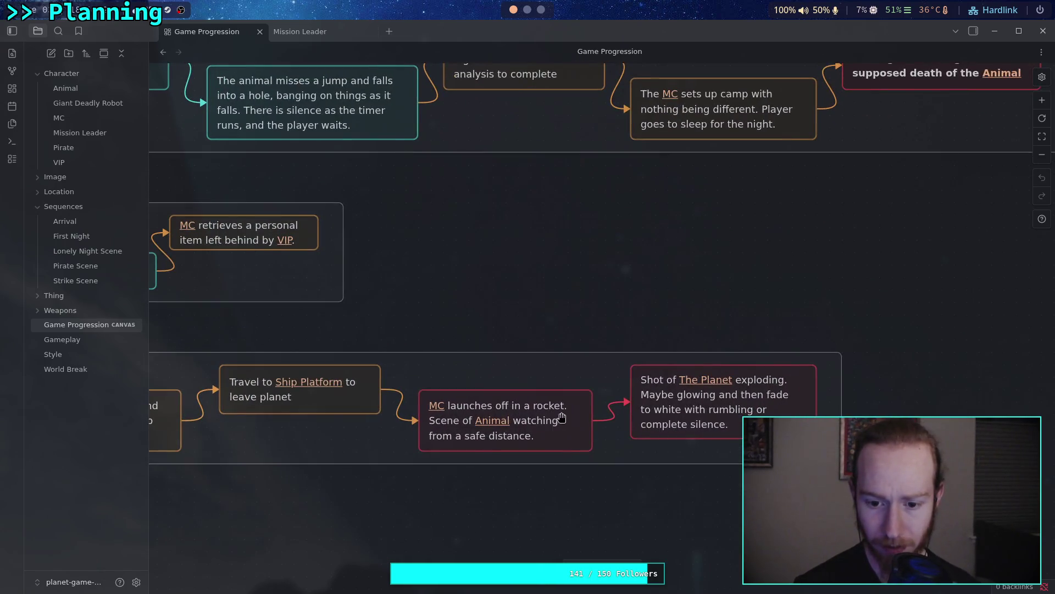
# Create a red canvas card reading '###### Takeoff Scene' above the Final Mission group
pyautogui.hscroll(-2, 604, 409)
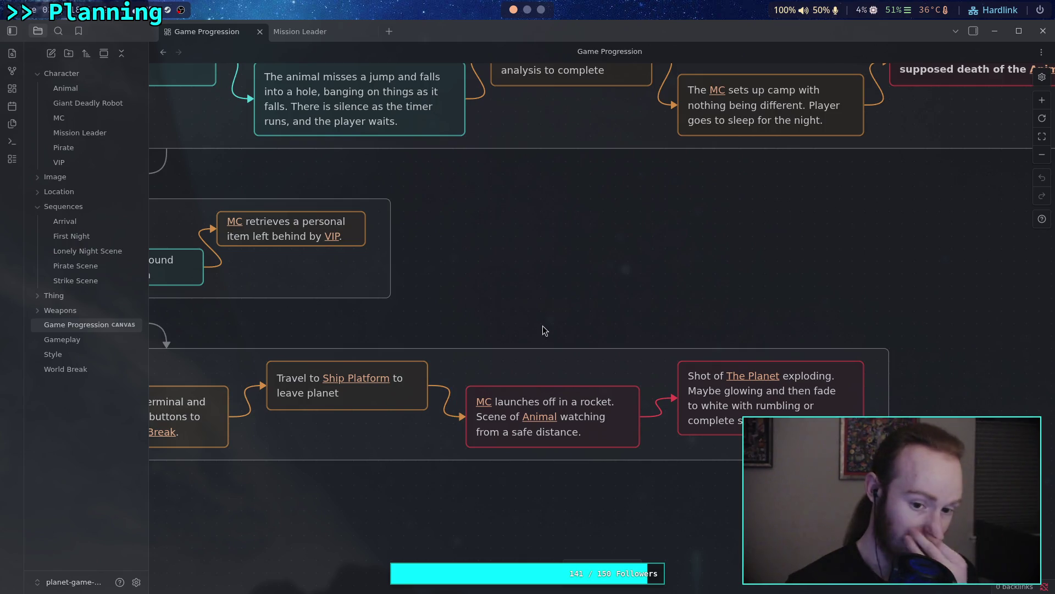
pyautogui.doubleClick(586, 306)
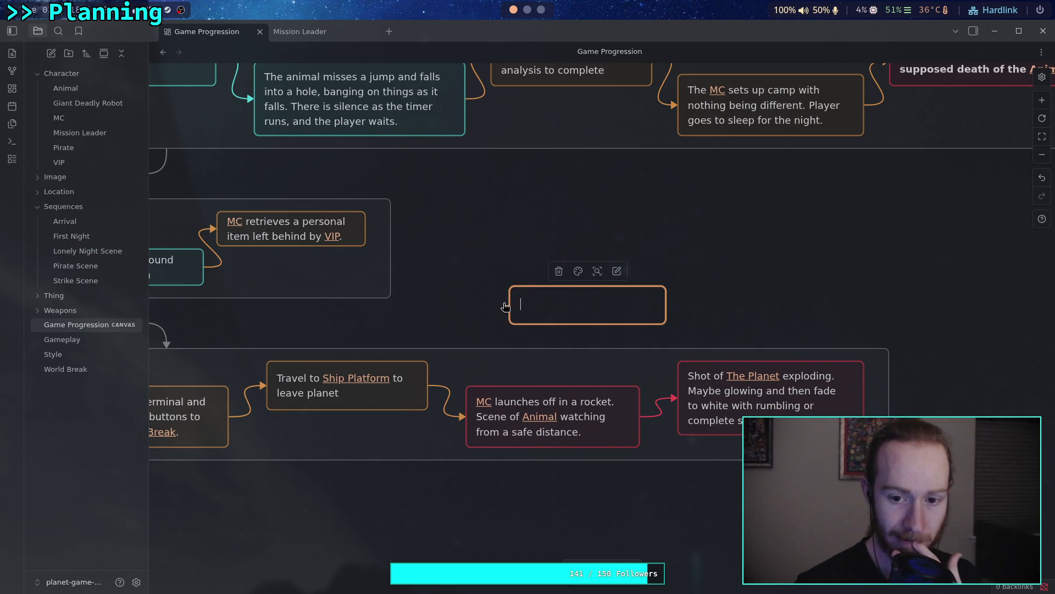
pyautogui.click(578, 271)
pyautogui.click(550, 295)
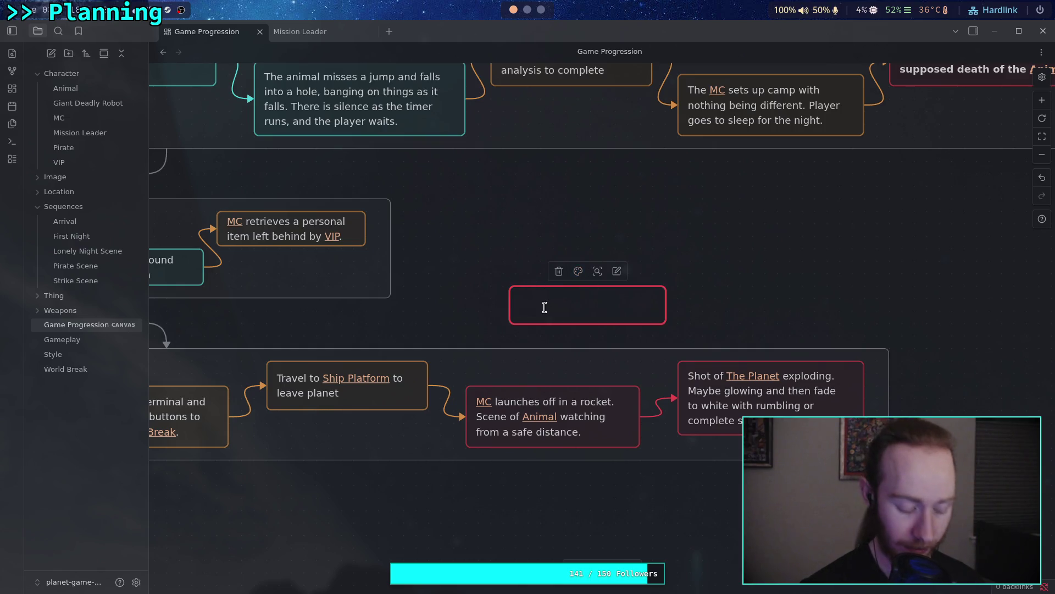
pyautogui.write('###')
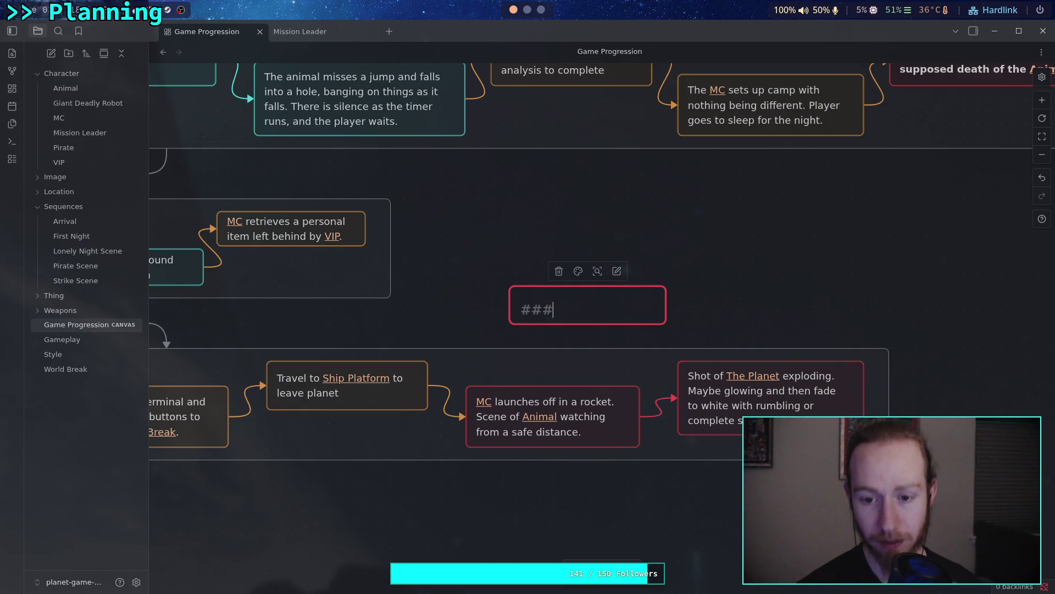
pyautogui.write('###')
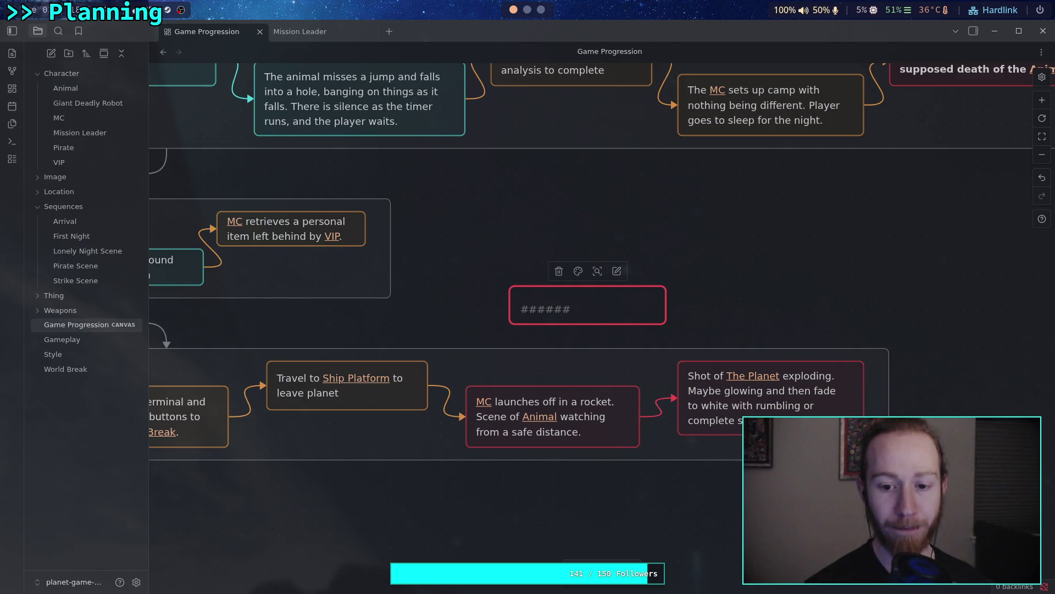
pyautogui.write(' Takeoff Scene')
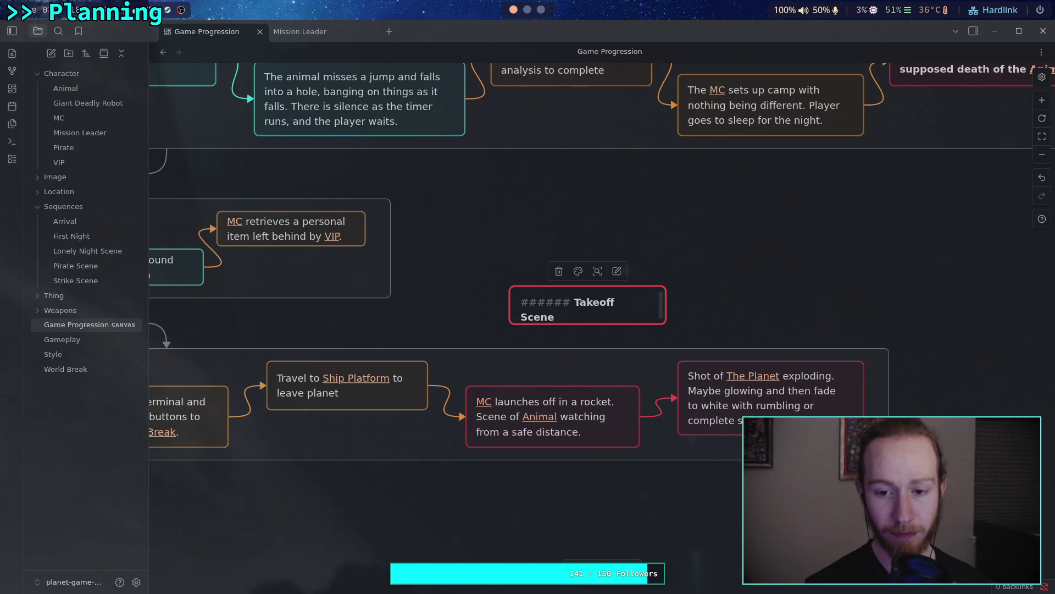
pyautogui.press('Escape')
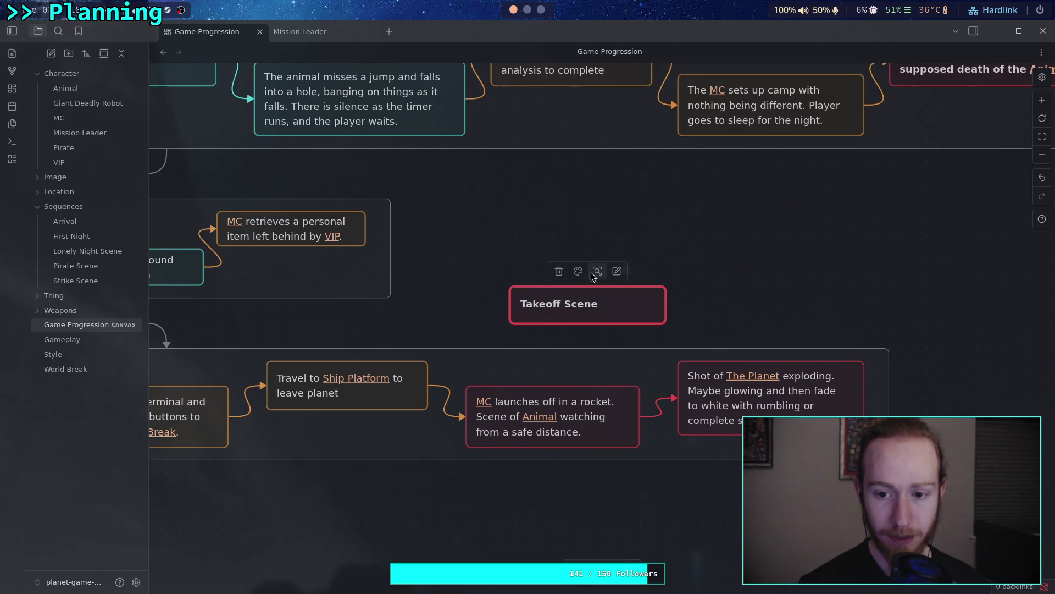
pyautogui.press('Escape')
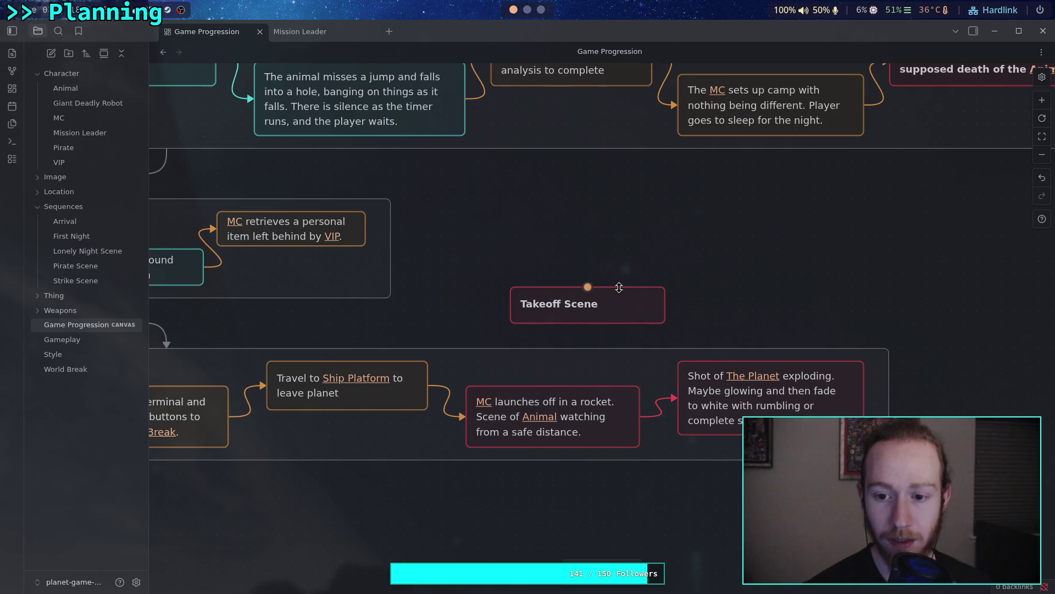
pyautogui.rightClick(618, 290)
# Save the card as the note Takeoff Scene headed 'MC boards their rocket and launches off'
pyautogui.click(641, 333)
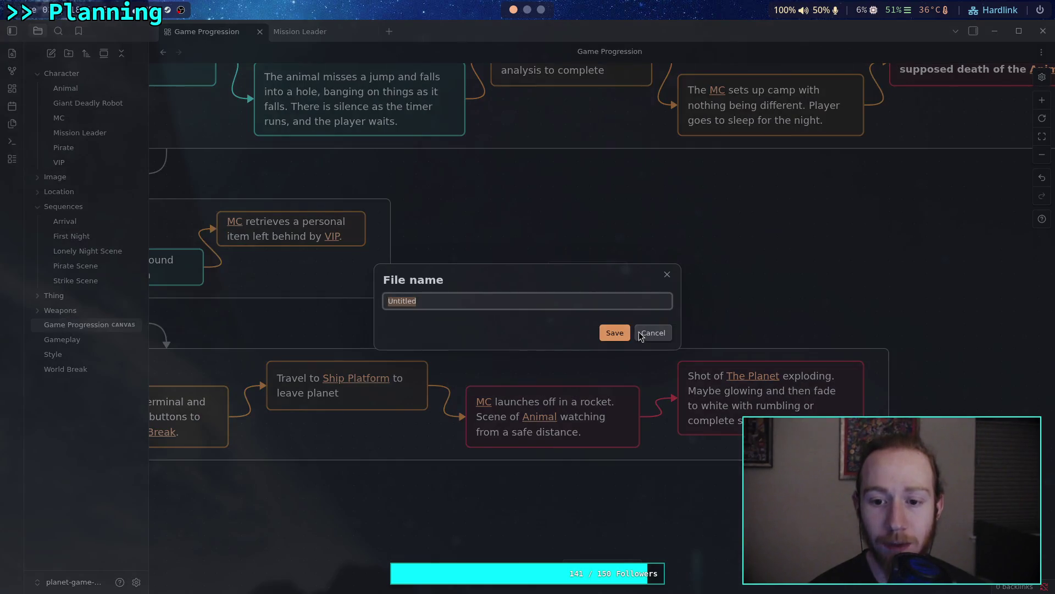
pyautogui.write('Takeo')
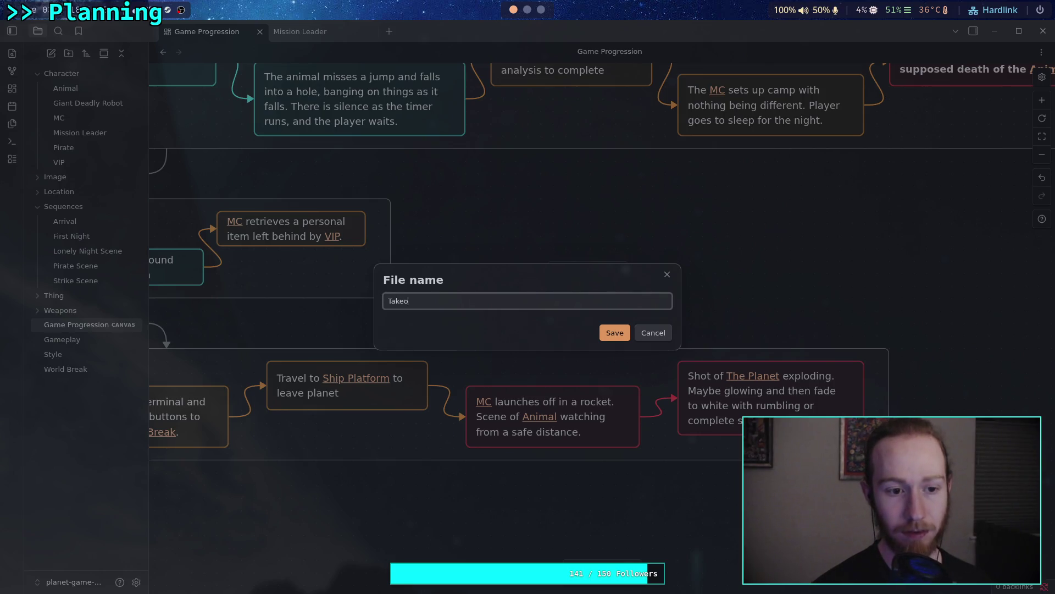
pyautogui.write('ff Scene')
pyautogui.press('Return')
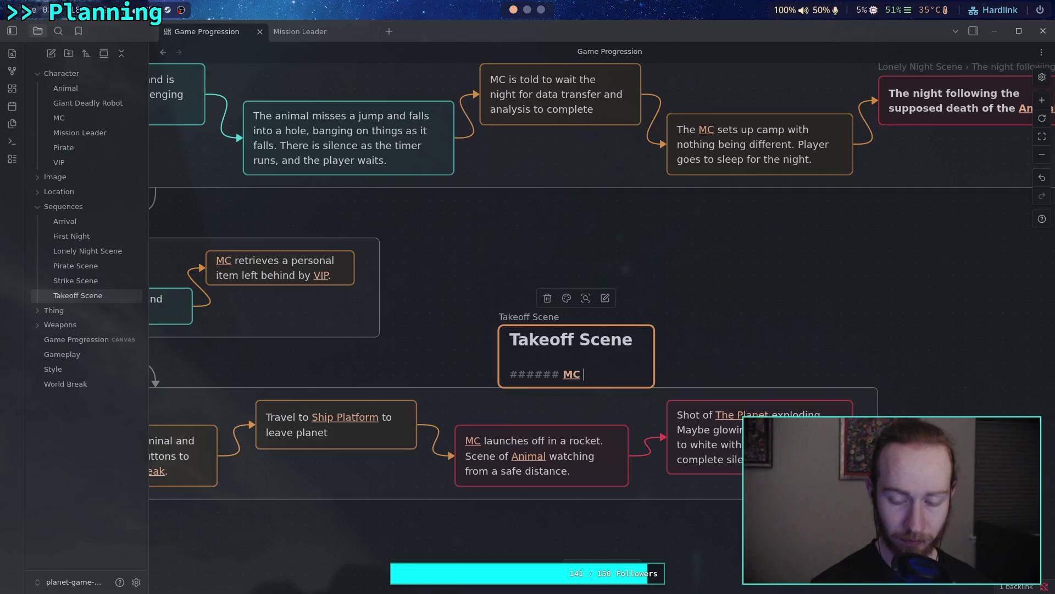
pyautogui.write('boards the ')
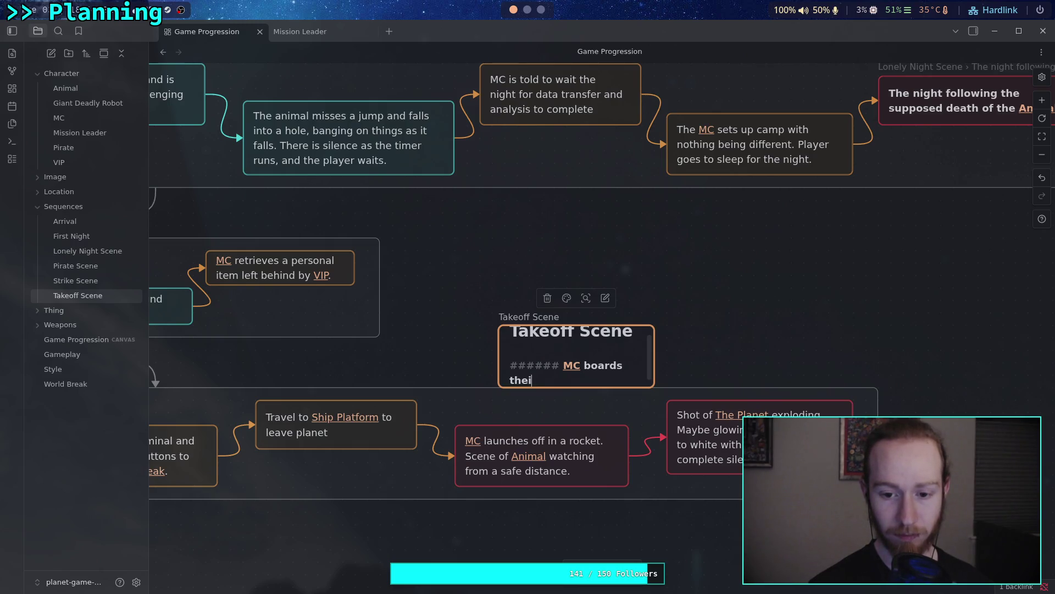
pyautogui.write('ir ')
pyautogui.write('ocket ')
pyautogui.write('nd launches')
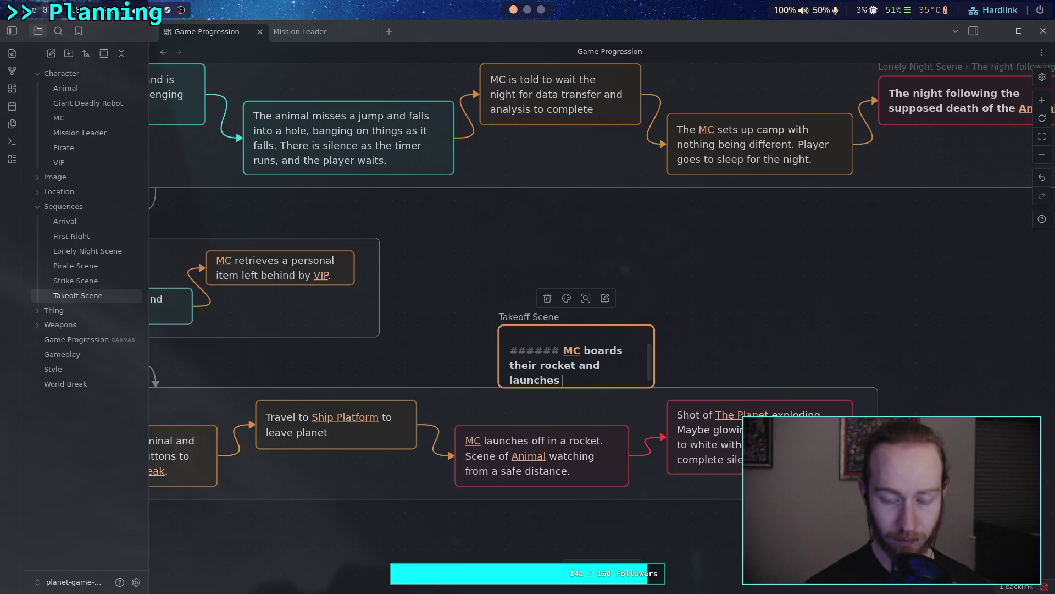
pyautogui.write('off')
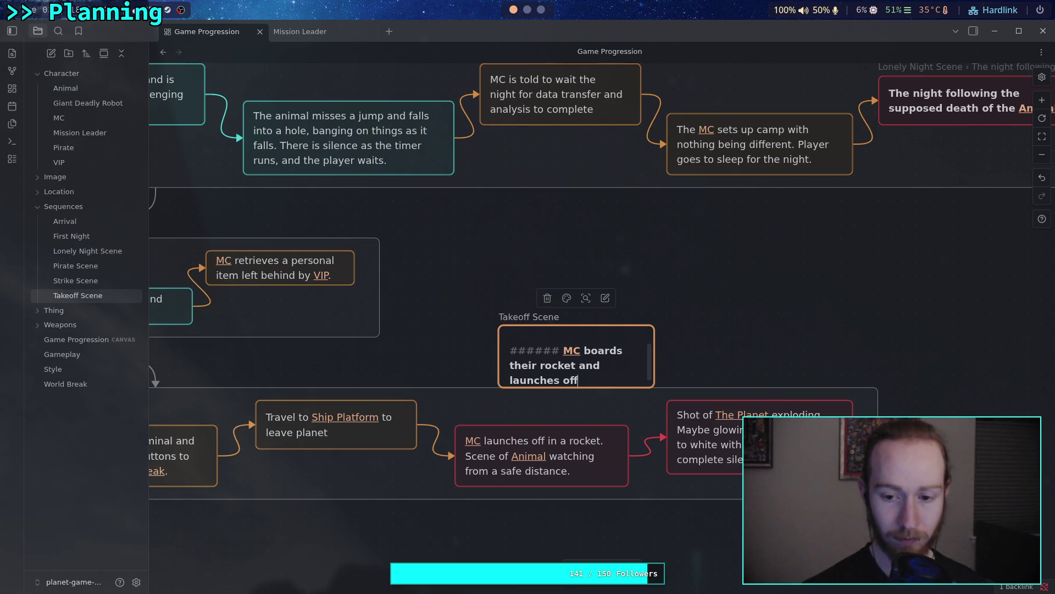
# Colour the Takeoff Scene card red
pyautogui.click(746, 328)
pyautogui.click(572, 325)
pyautogui.click(566, 298)
pyautogui.click(556, 321)
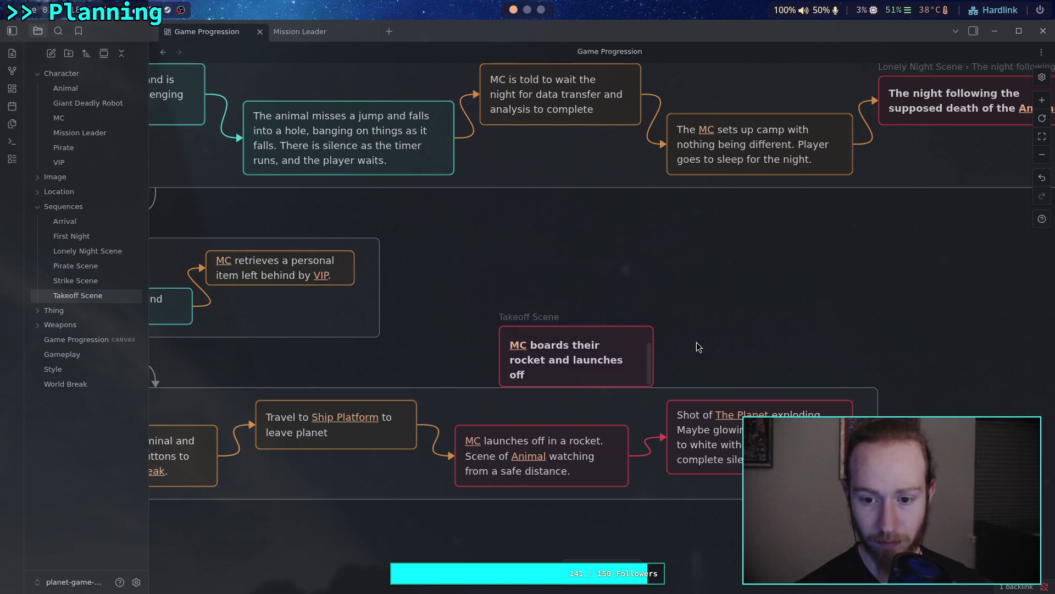
pyautogui.click(626, 325)
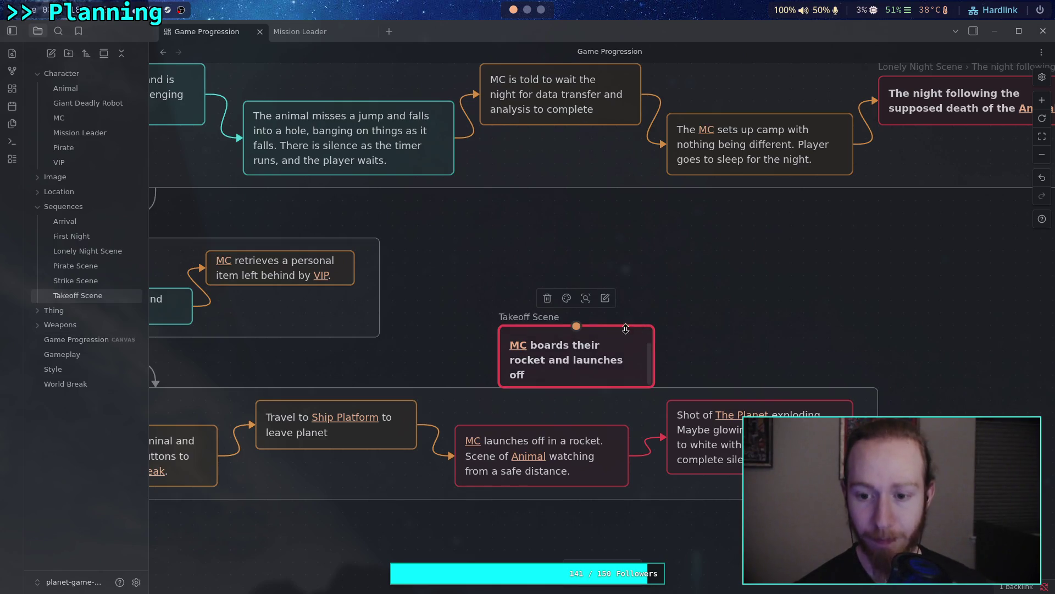
# Make the Takeoff Scene card embed only its 'MC boards' heading section
pyautogui.rightClick(626, 325)
pyautogui.click(688, 145)
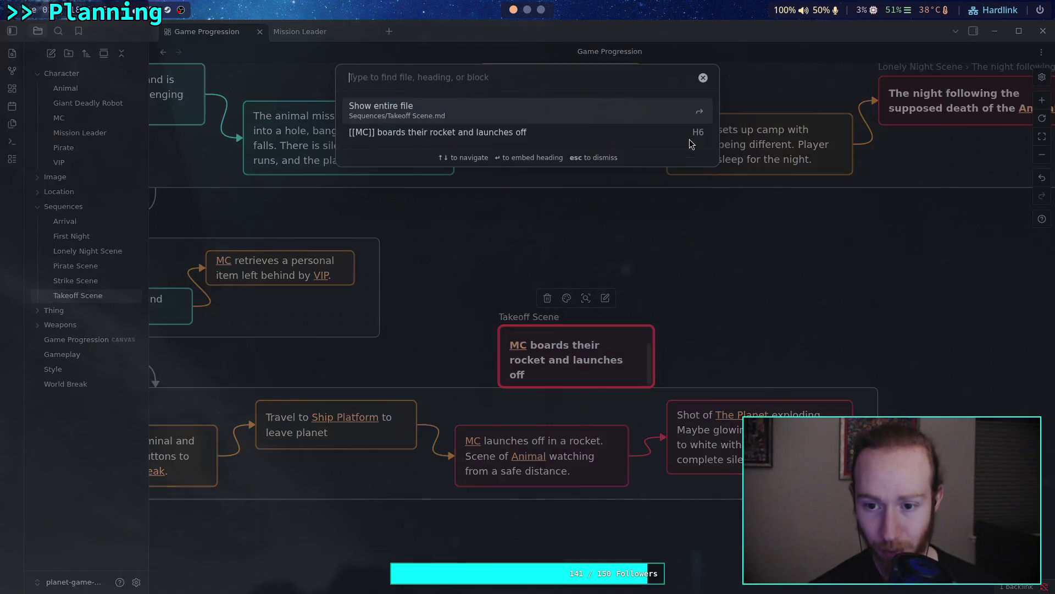
pyautogui.press('Return')
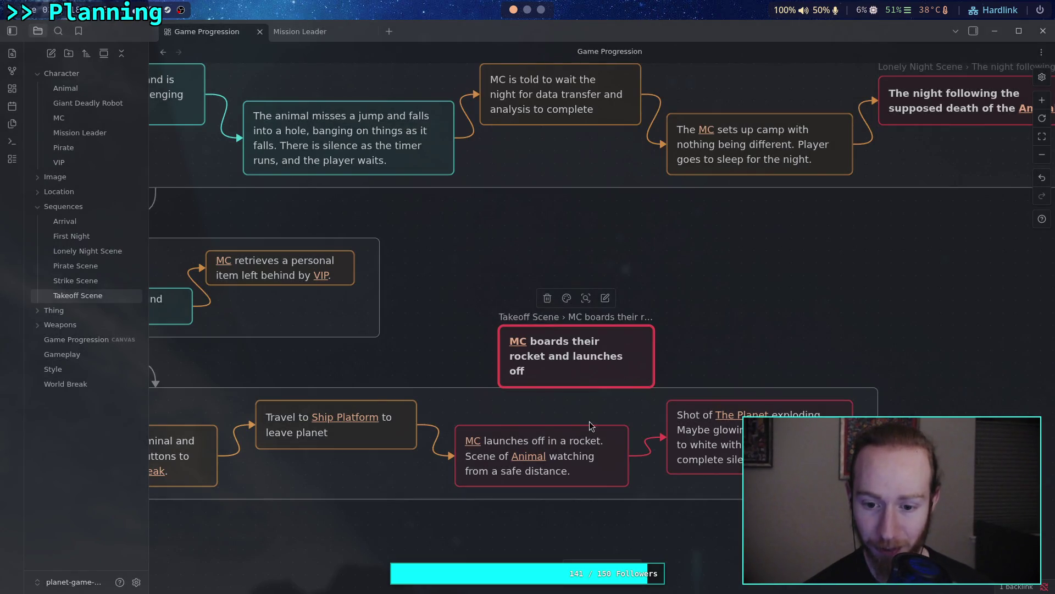
pyautogui.click(577, 454)
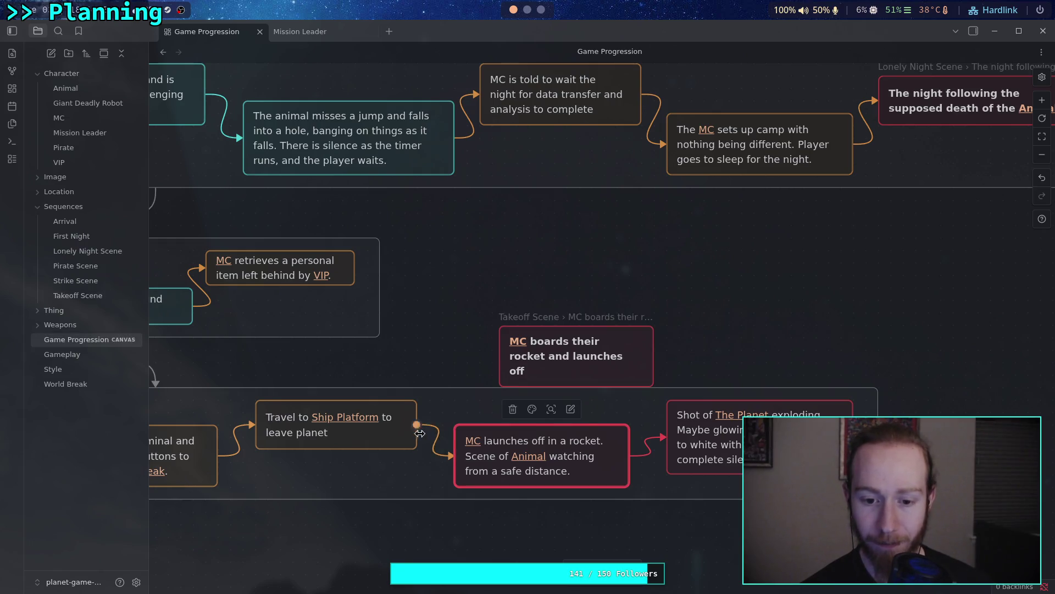
# Connect Travel to Ship Platform to the Takeoff Scene card and adjust the connection's colour
pyautogui.moveTo(419, 434); pyautogui.dragTo(498, 356)
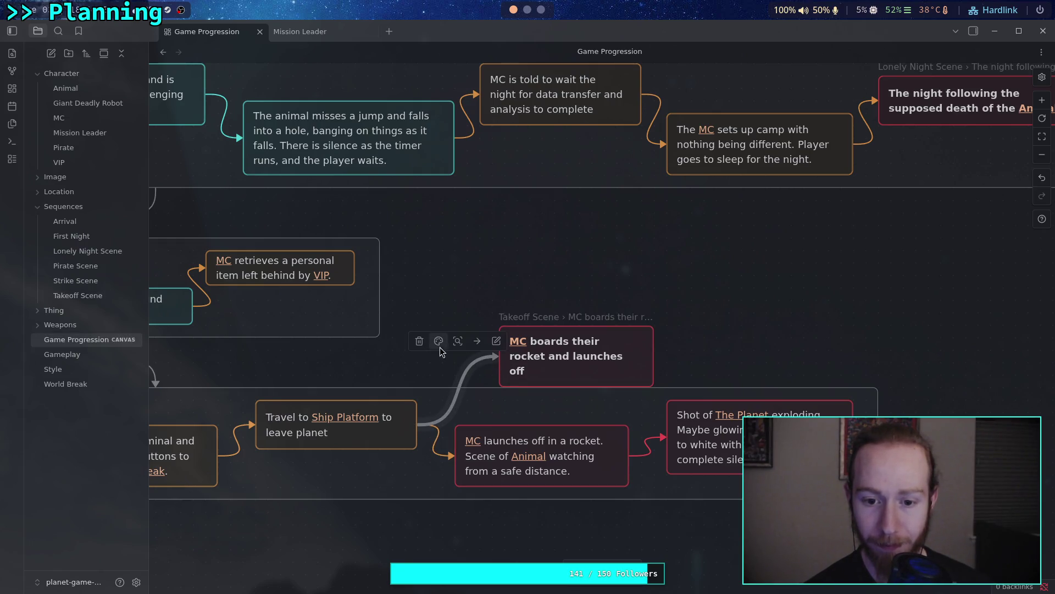
pyautogui.click(478, 342)
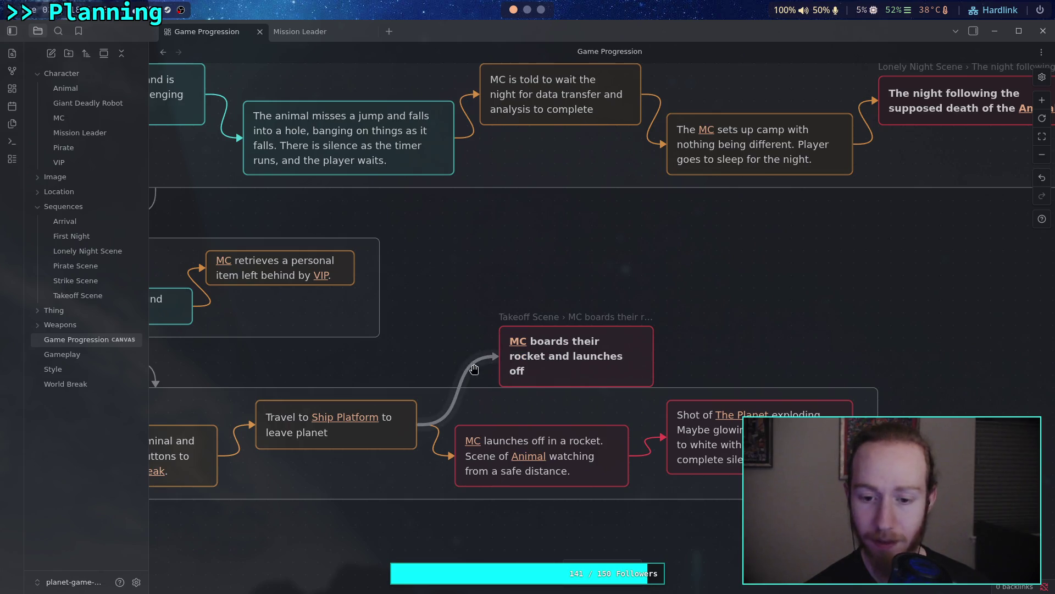
pyautogui.click(438, 341)
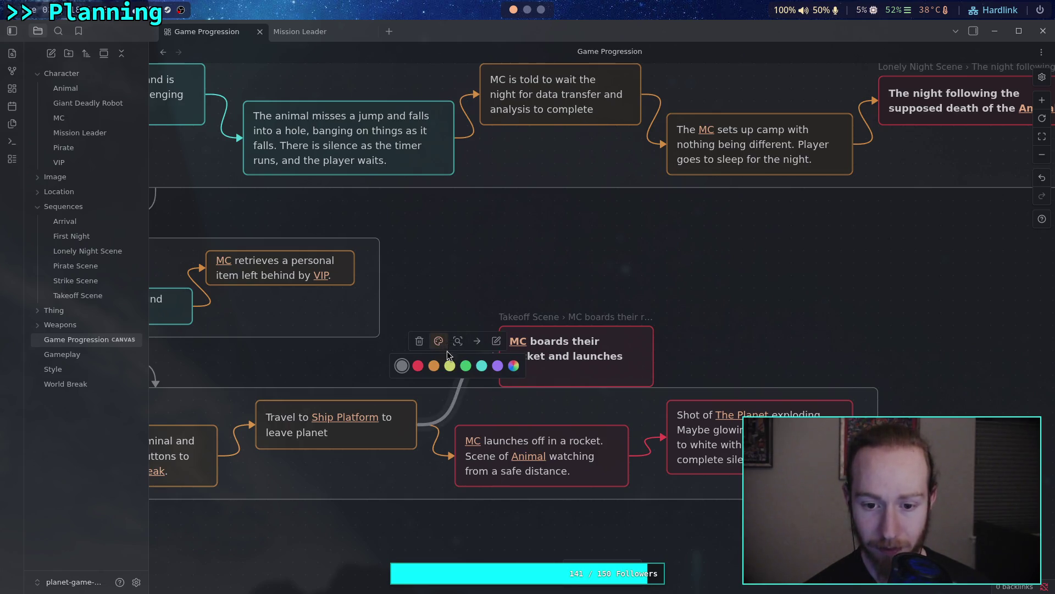
pyautogui.click(417, 366)
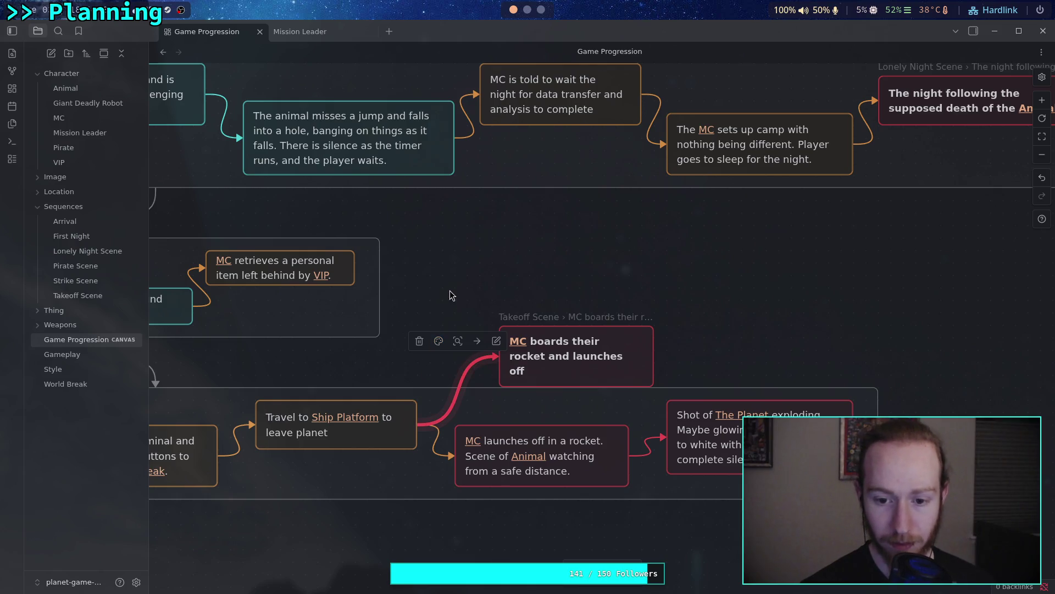
pyautogui.click(439, 341)
pyautogui.click(408, 360)
pyautogui.click(458, 305)
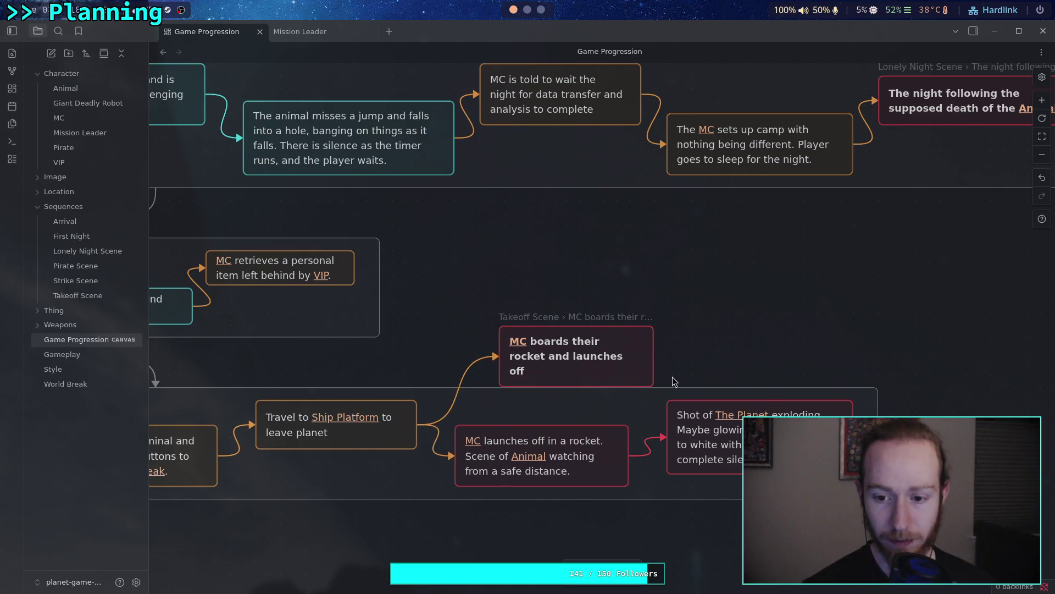
# Delete the old connection from Travel to Ship Platform to the launch card
pyautogui.moveTo(453, 455); pyautogui.dragTo(442, 463)
pyautogui.click(156, 512)
pyautogui.press('Delete')
# Cut all the text out of the 'MC launches off in a rocket' card
pyautogui.click(592, 463)
pyautogui.doubleClick(591, 463)
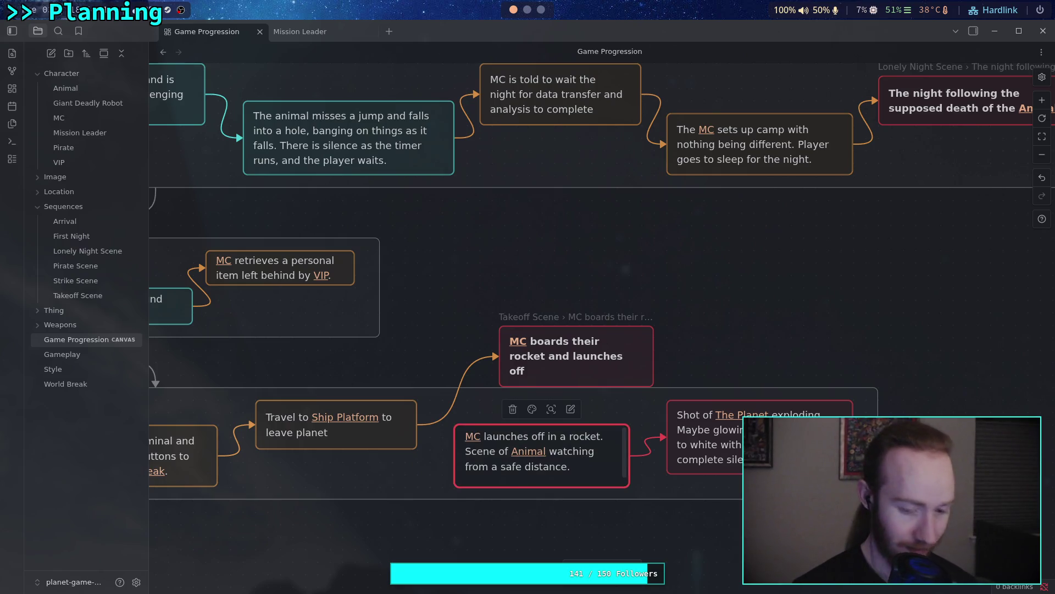
pyautogui.hotkey('ctrl', 'a')
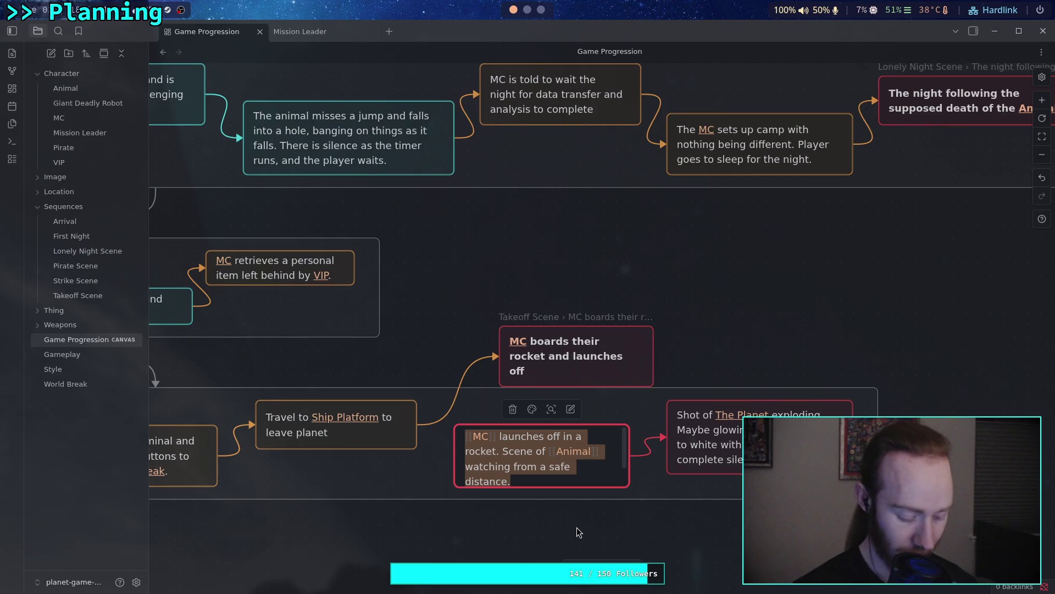
pyautogui.press('BackSpace')
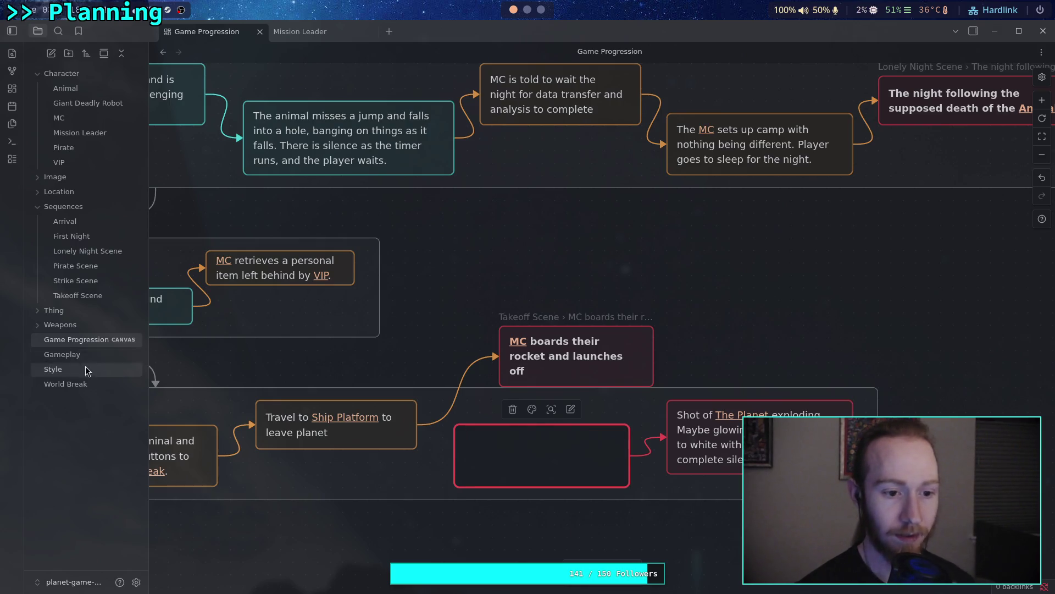
# Add '# Requirements' and '# Sequence' headings to the Takeoff Scene note
pyautogui.click(77, 294)
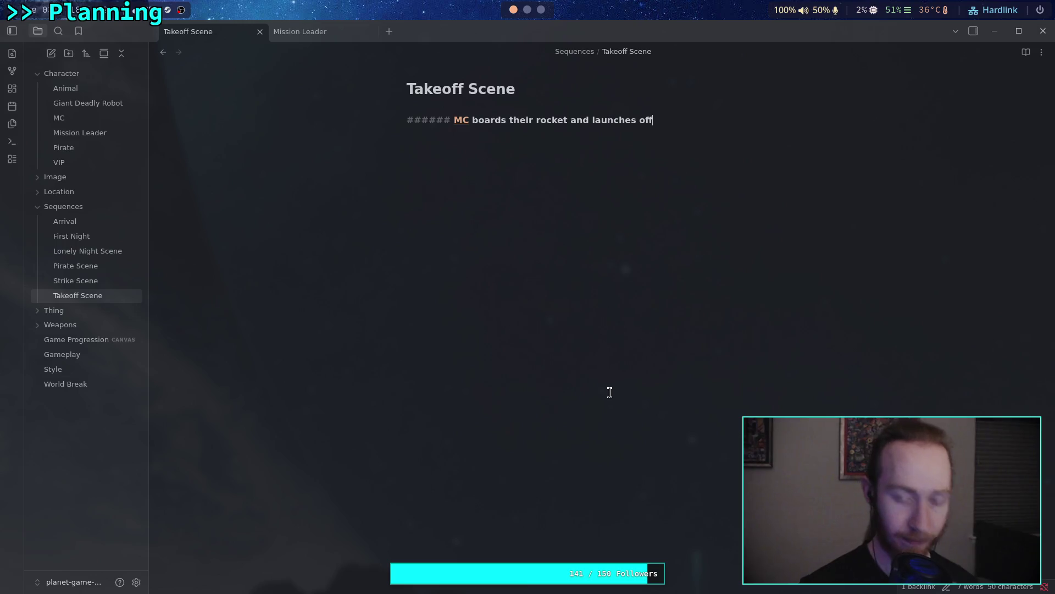
pyautogui.press('Return')
pyautogui.write('# ')
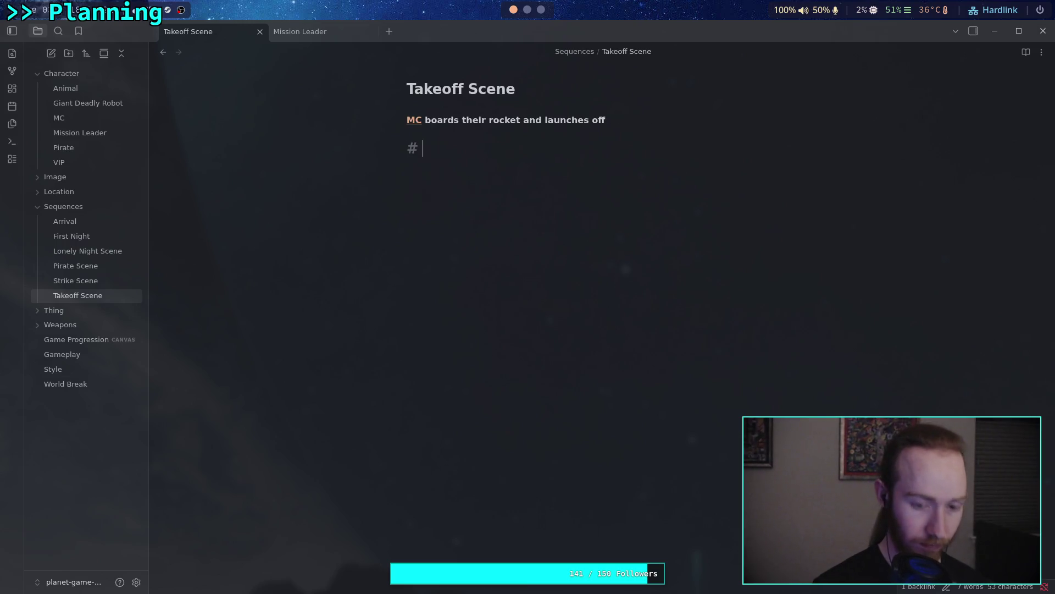
pyautogui.write('Sequence')
pyautogui.press('Return')
pyautogui.press('Up')
pyautogui.press('Up')
pyautogui.press('Return')
pyautogui.write('# Re')
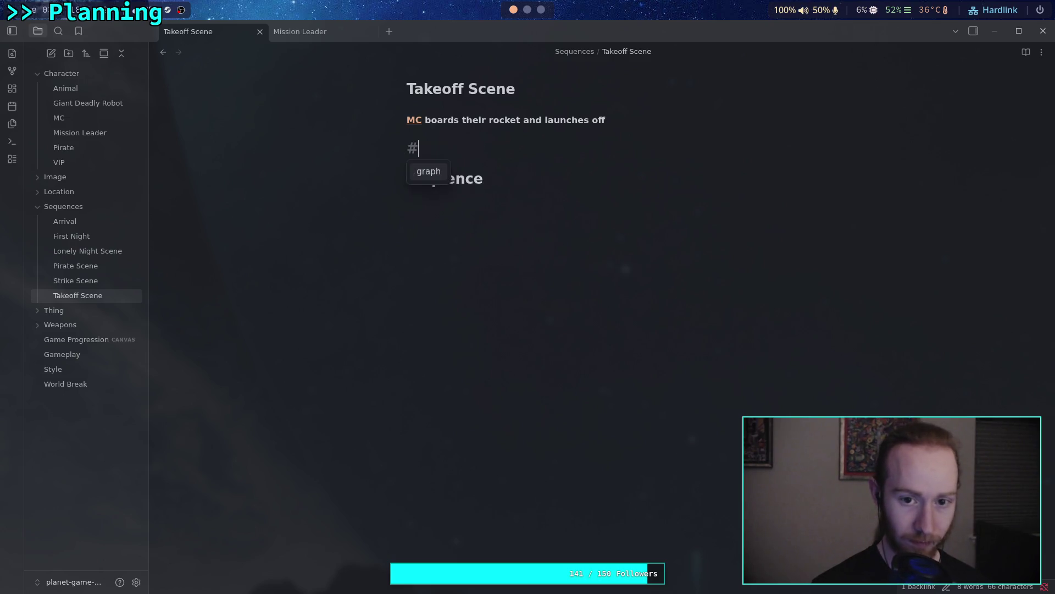
pyautogui.write('quirements')
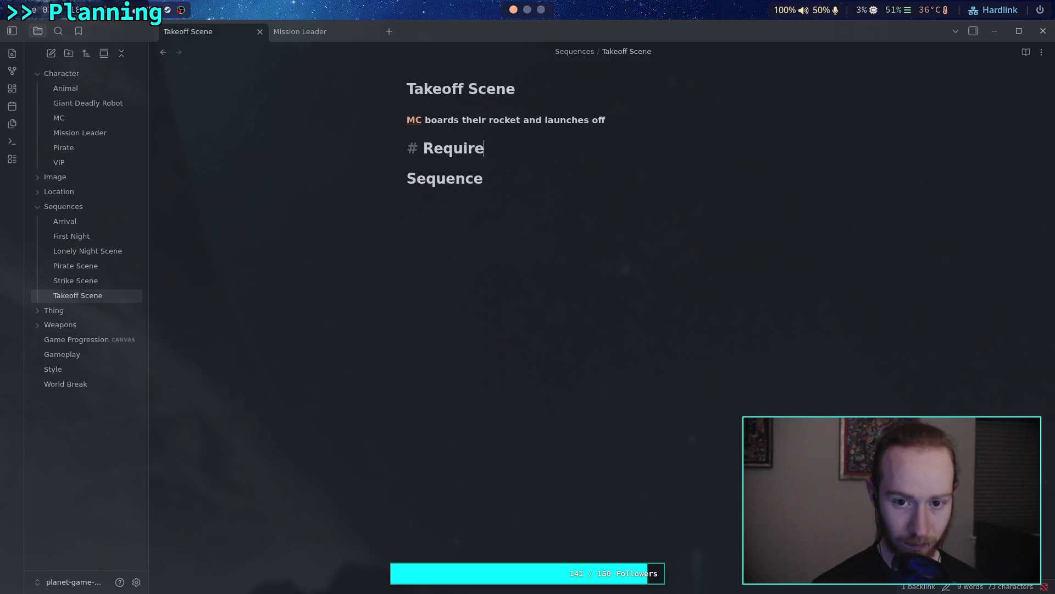
pyautogui.press('Return')
# Paste the launch text as a bullet under Requirements, then return to Game Progression
pyautogui.hotkey('ctrl', 'w')
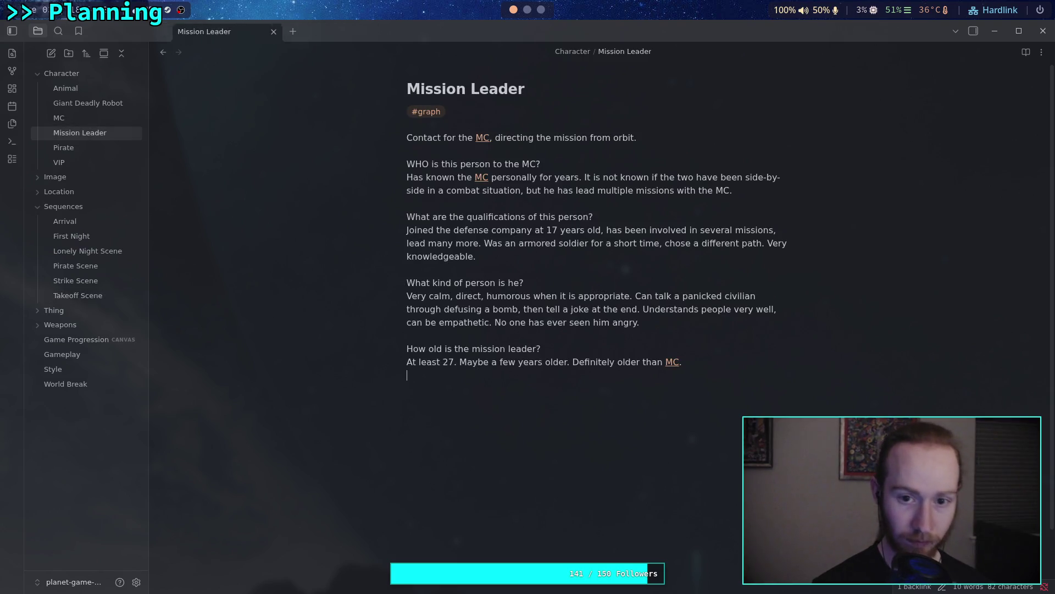
pyautogui.click(100, 300)
pyautogui.click(461, 157)
pyautogui.write('MC launches off in a rocket. Scene of Animal watching from a safe distance.')
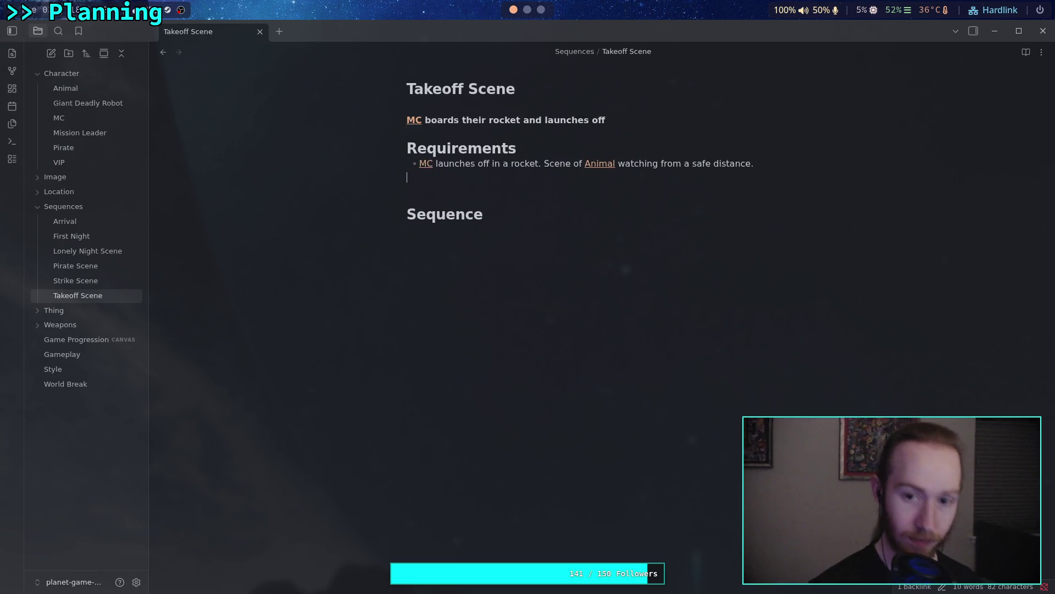
pyautogui.press('BackSpace')
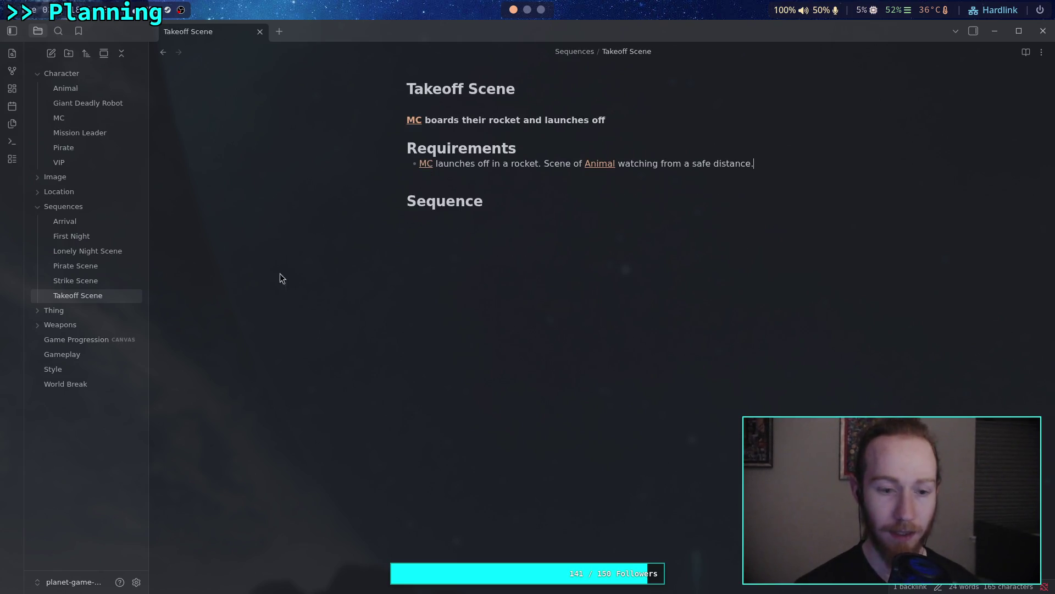
pyautogui.click(83, 342)
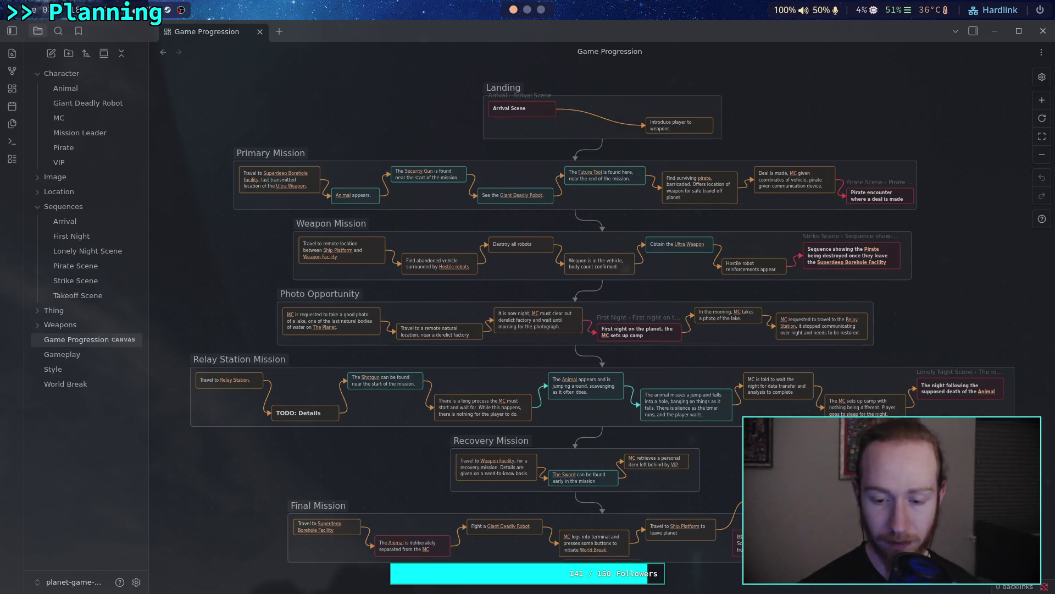
# Delete the emptied 'MC launches off in a rocket' card
pyautogui.scroll(-3, 617, 395)
pyautogui.hscroll(6, 617, 396)
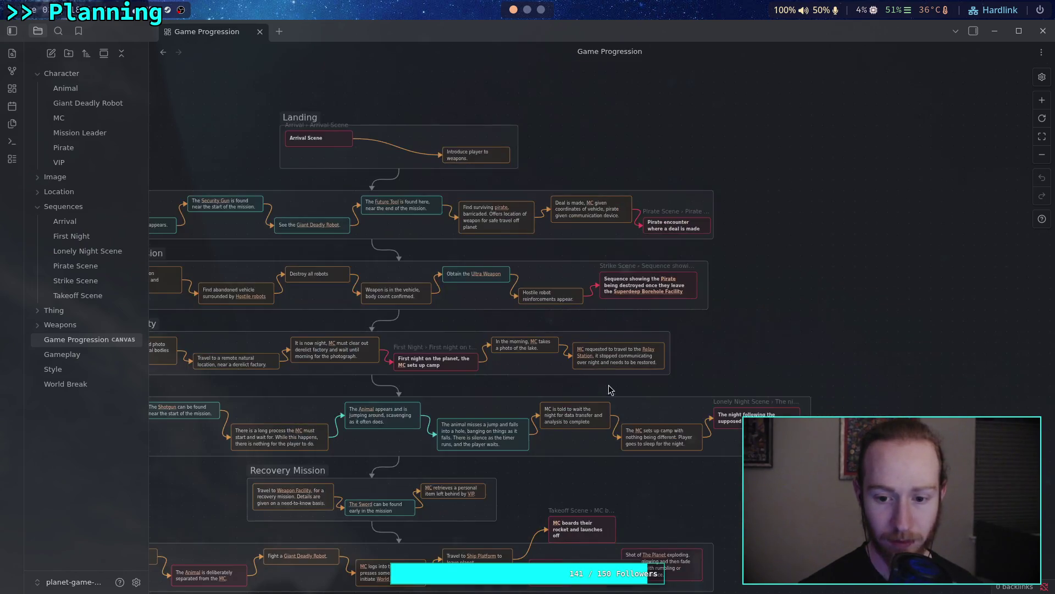
pyautogui.scroll(5, 428, 374)
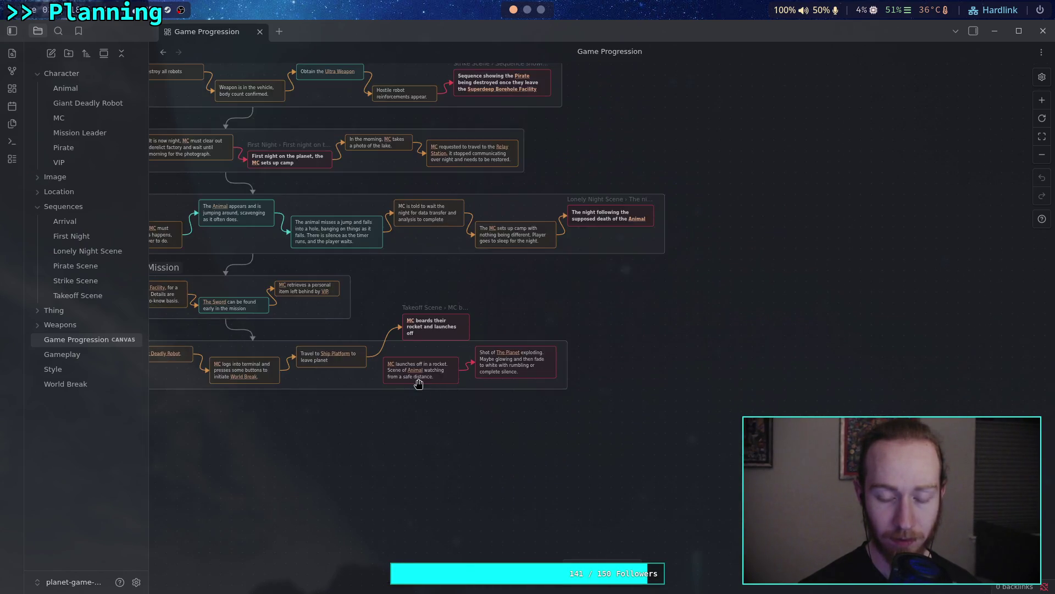
pyautogui.click(476, 352)
pyautogui.press('Delete')
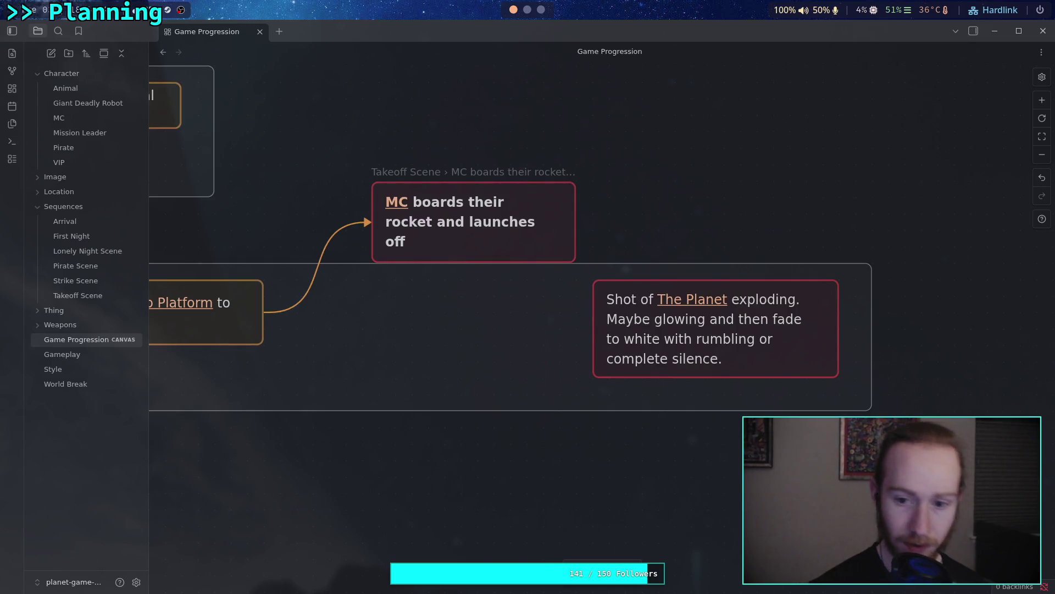
# Clear the Planet exploding card's text and delete the card
pyautogui.click(618, 305)
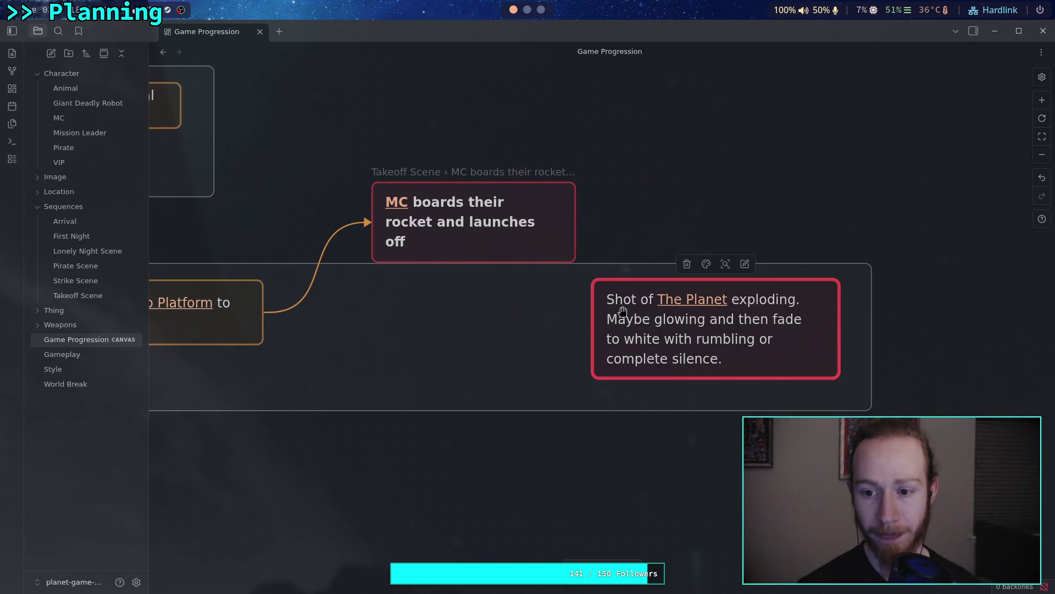
pyautogui.doubleClick(675, 331)
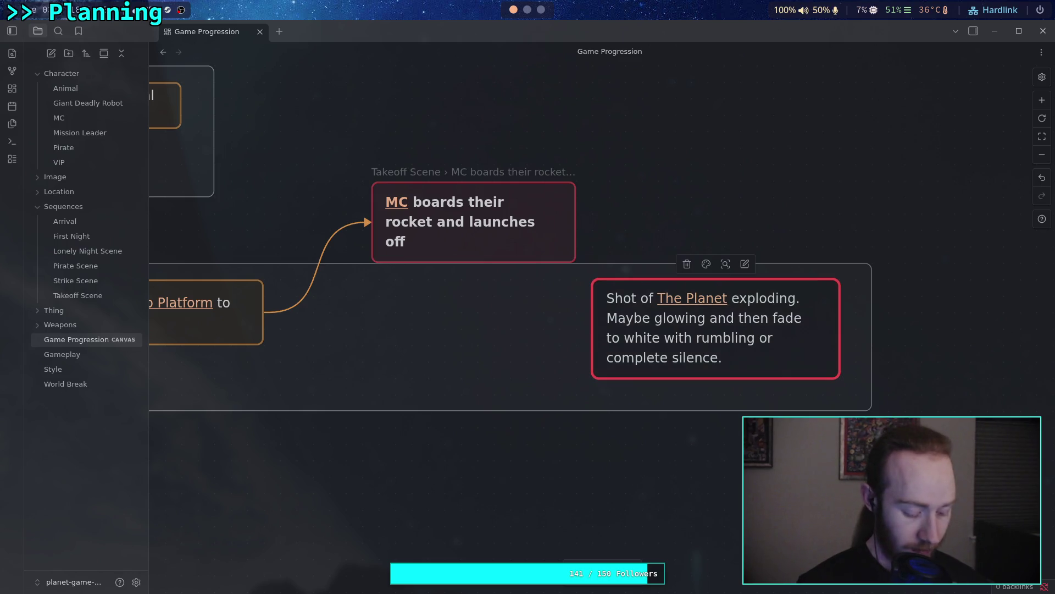
pyautogui.hotkey('ctrl', 'a')
pyautogui.press('BackSpace')
pyautogui.click(679, 276)
pyautogui.click(714, 279)
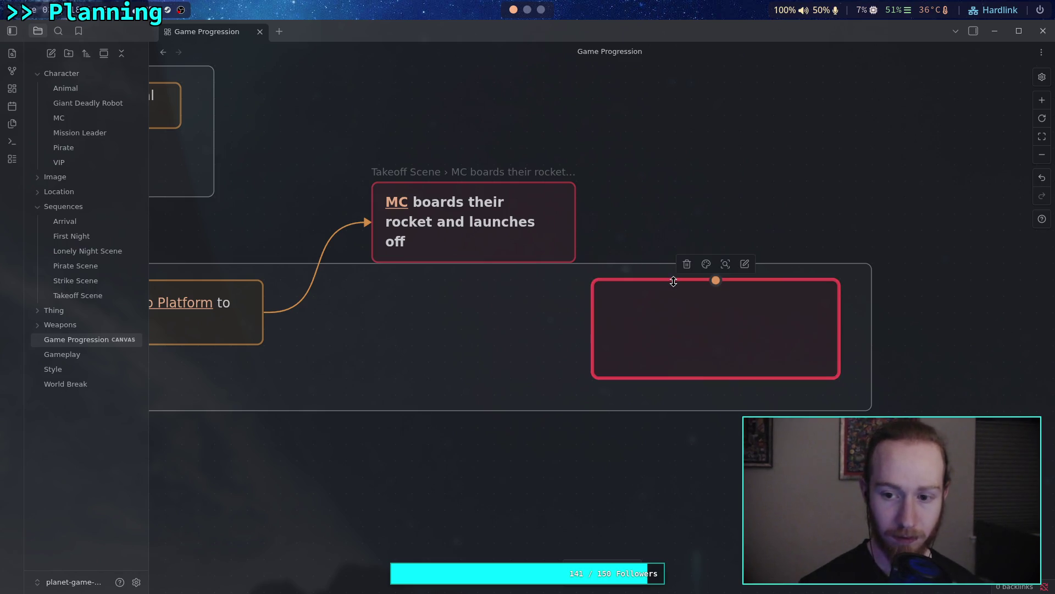
pyautogui.press('Delete')
# Move the MC-boards-rocket card into the lower group and narrow the group to fit
pyautogui.click(536, 200)
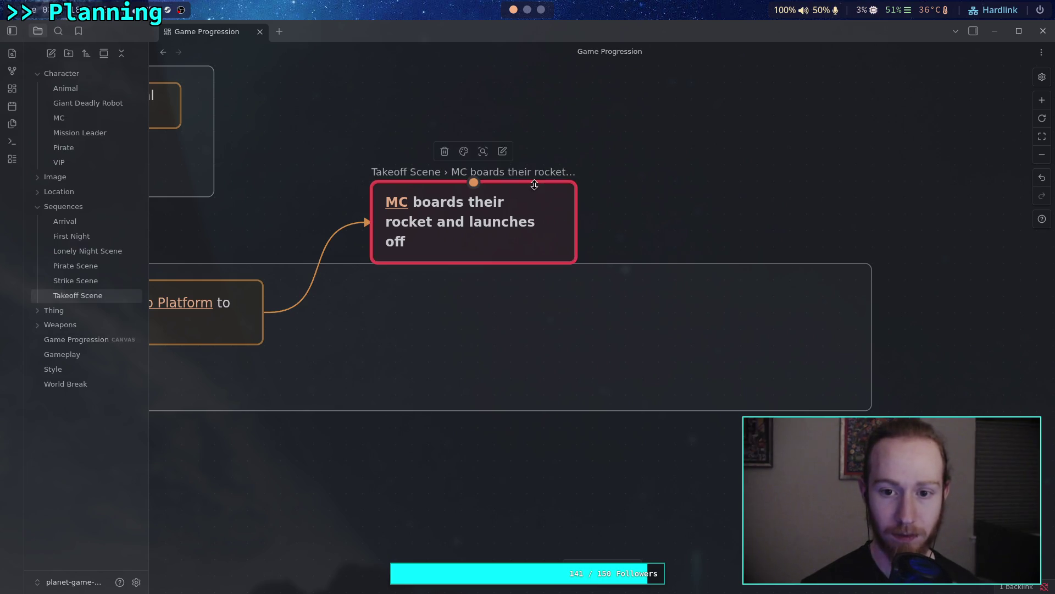
pyautogui.moveTo(547, 191)
pyautogui.mouseDown()
pyautogui.moveTo(522, 330)
pyautogui.moveTo(478, 324)
pyautogui.moveTo(486, 332)
pyautogui.mouseUp()
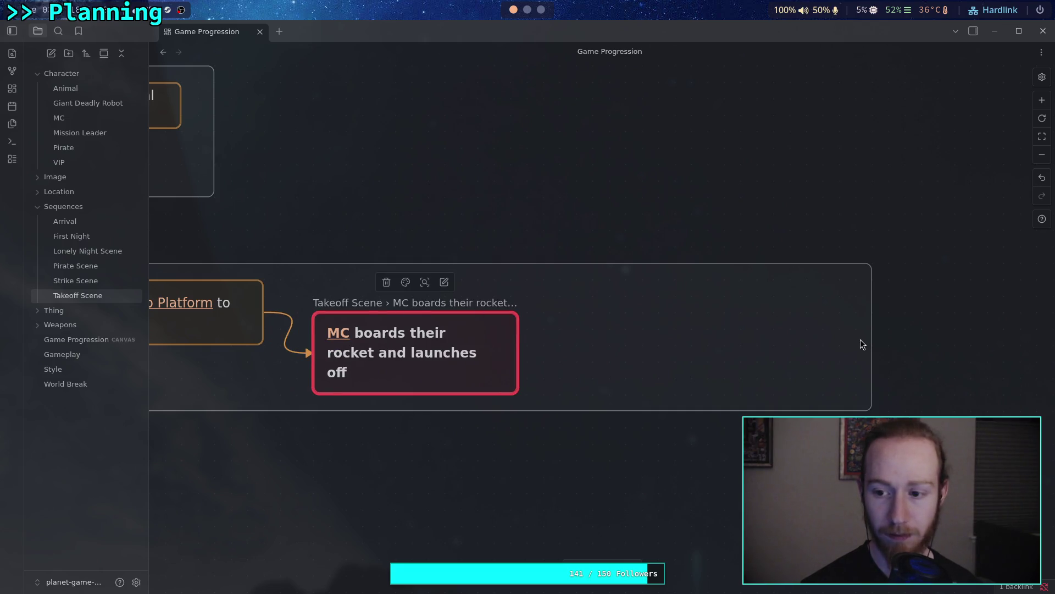
pyautogui.moveTo(871, 339); pyautogui.dragTo(543, 361)
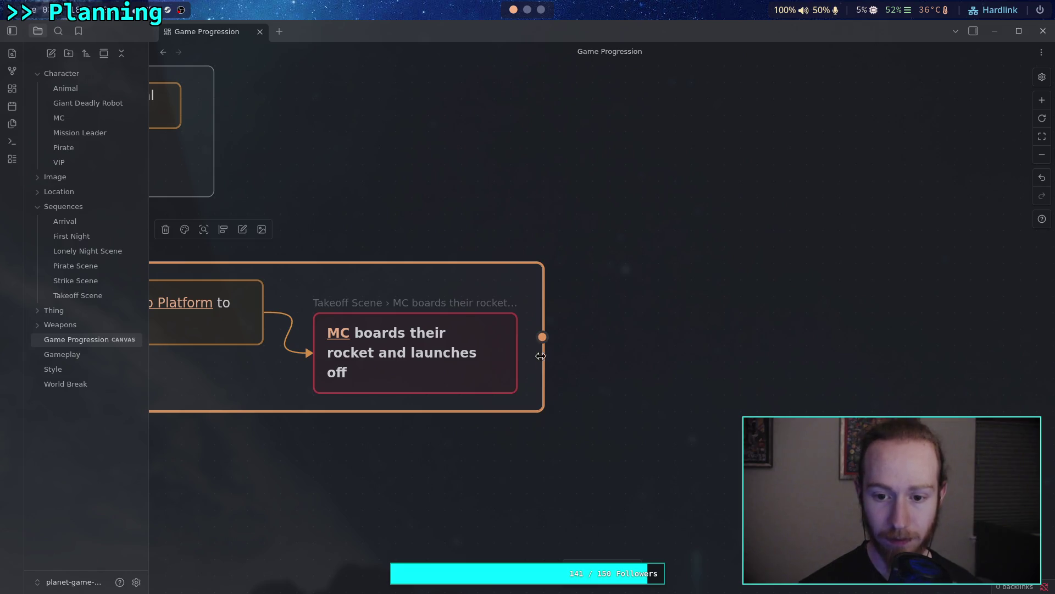
pyautogui.hscroll(-5, 553, 354)
pyautogui.hscroll(-3, 575, 343)
pyautogui.hscroll(-5, 574, 343)
pyautogui.scroll(2, 519, 330)
pyautogui.moveTo(531, 391); pyautogui.dragTo(709, 394)
pyautogui.hscroll(4, 742, 379)
pyautogui.scroll(1, 742, 379)
pyautogui.click(781, 358)
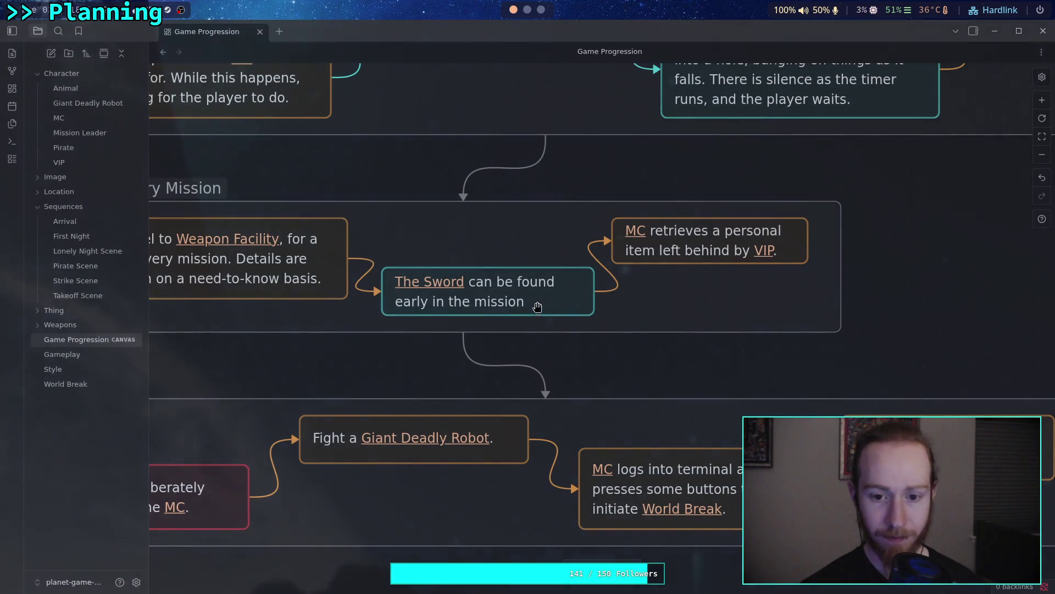
# Switch from the canvas to the Mission Leader character note
pyautogui.hscroll(-4, 483, 313)
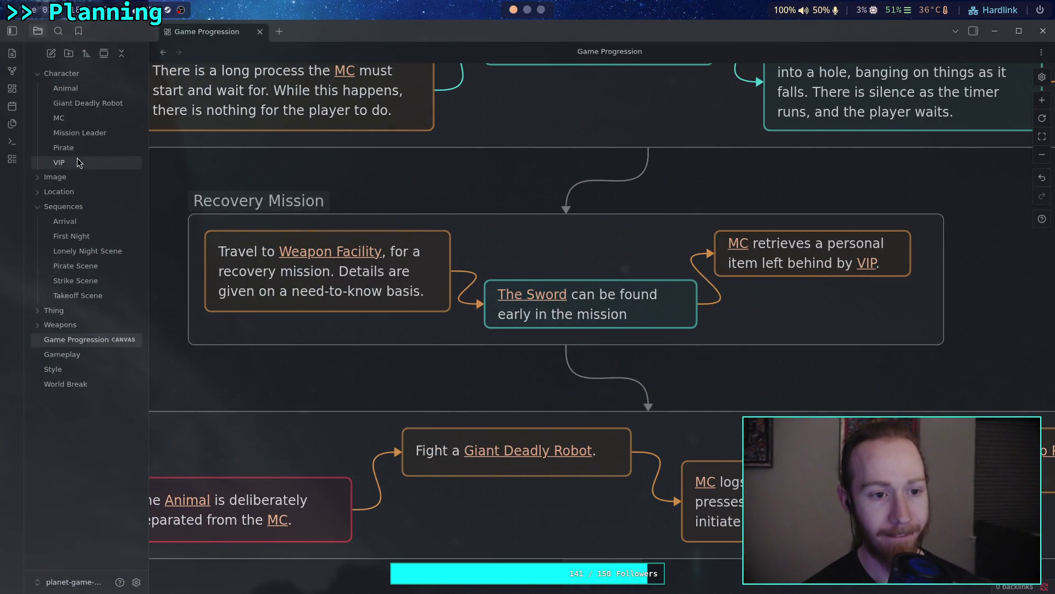
pyautogui.click(95, 133)
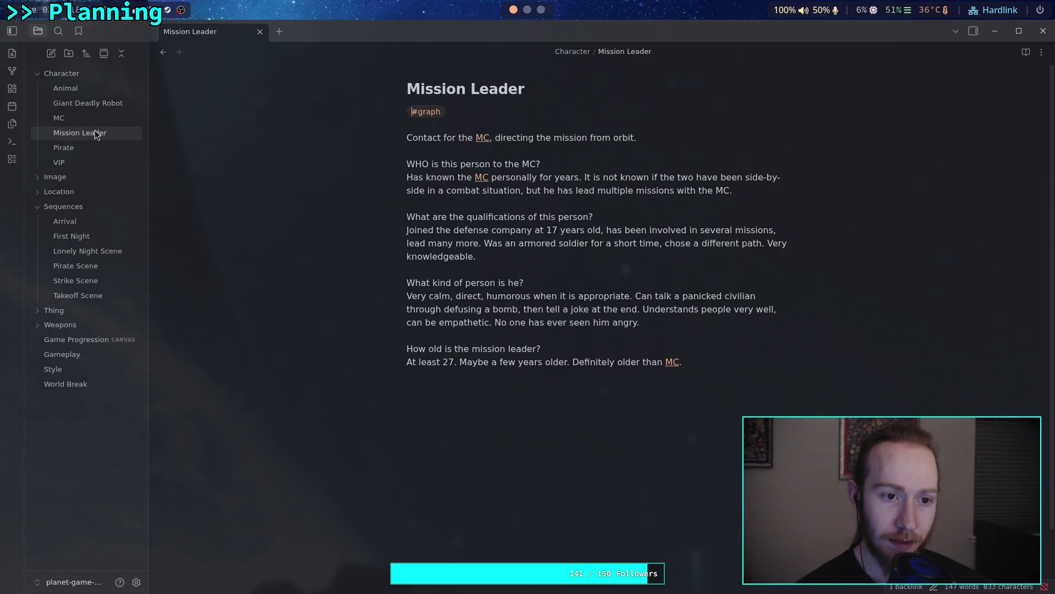
# In Takeoff Scene, add a requirement: 'Shot of [[The Planet]] exploding. Maybe glowing and then fade to white with rumbling'
pyautogui.click(78, 339)
pyautogui.click(77, 295)
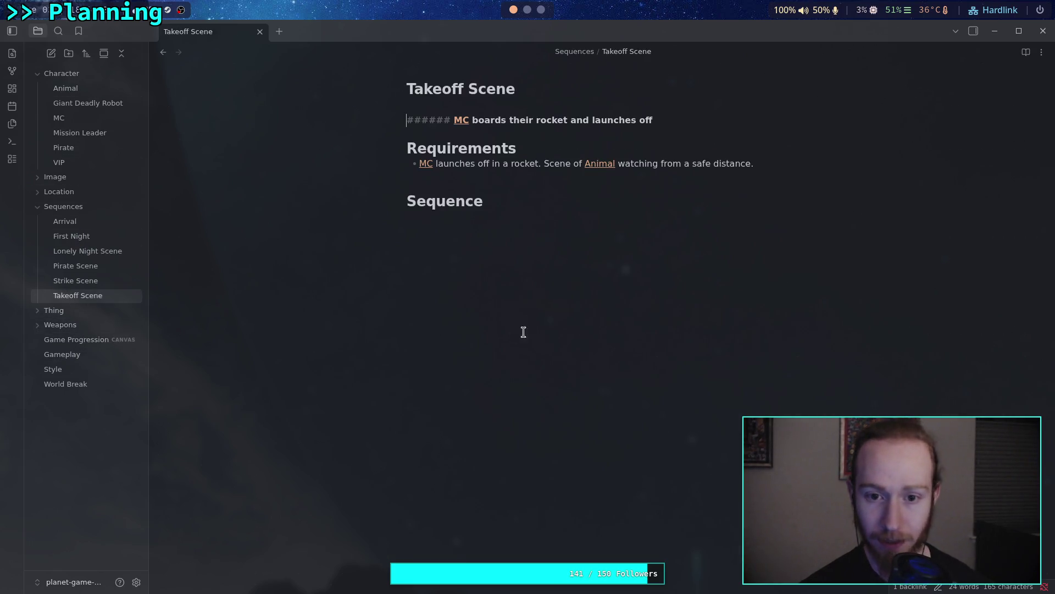
pyautogui.click(779, 168)
pyautogui.press('Return')
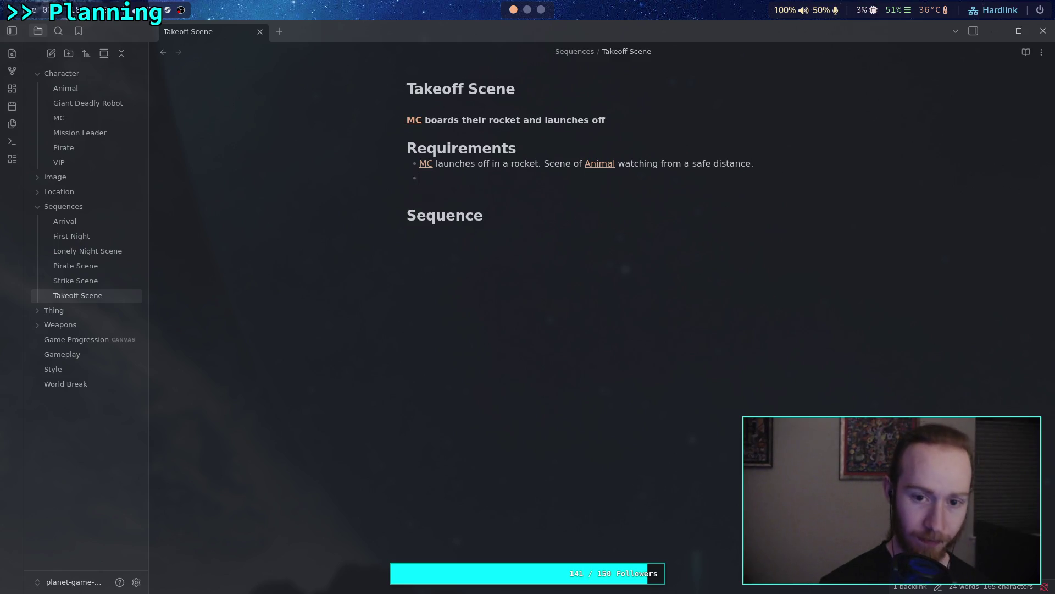
pyautogui.write('Shot of [[The Planet]] exploding. Maybe glowing and then fade to white with rumbling or complete silence.')
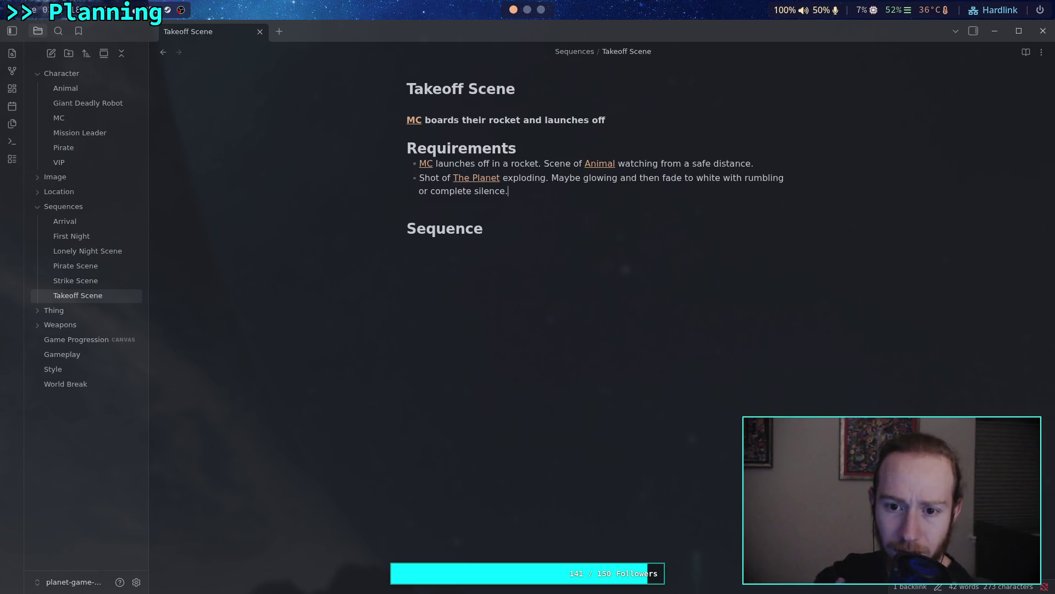
# Replace the first bullet's MC launch sentence and end it 'at the [[Superdeep Borehole Facility]]'
pyautogui.moveTo(550, 165); pyautogui.dragTo(423, 165)
pyautogui.press('BackSpace')
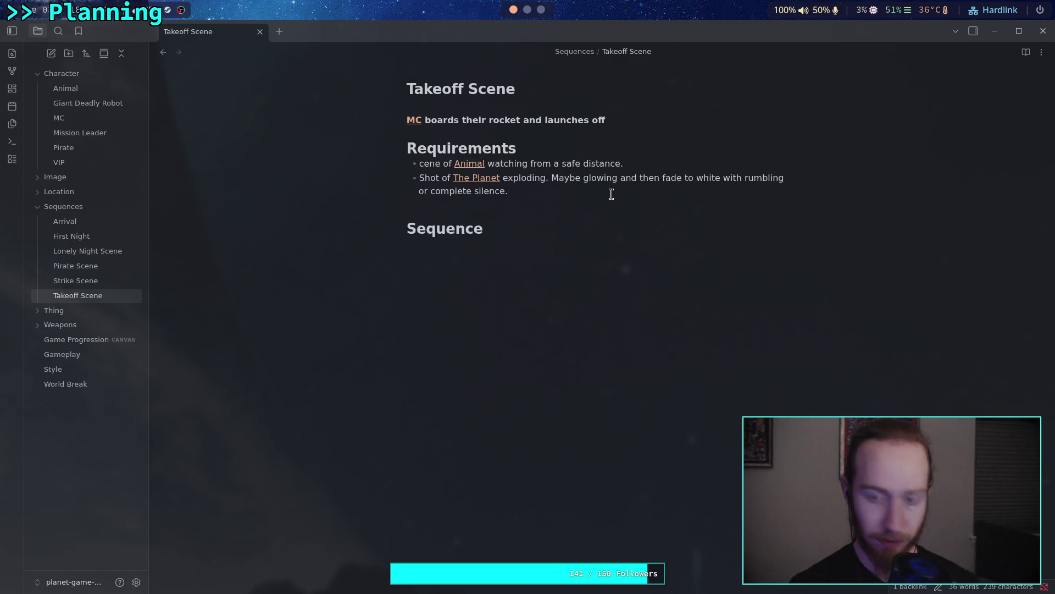
pyautogui.write('S')
pyautogui.click(660, 163)
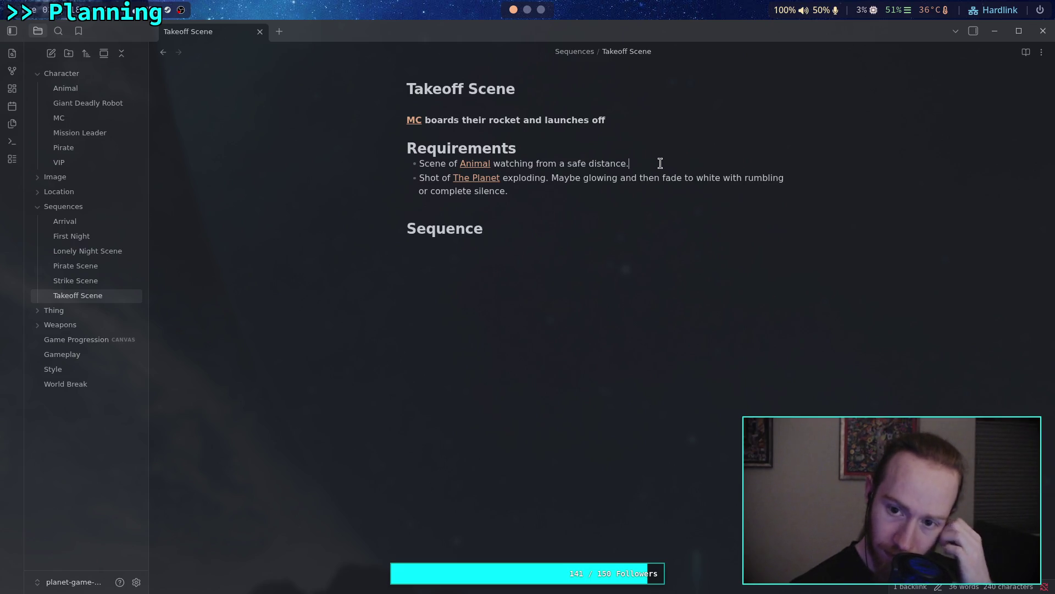
pyautogui.press('BackSpace')
pyautogui.write('at the [[S')
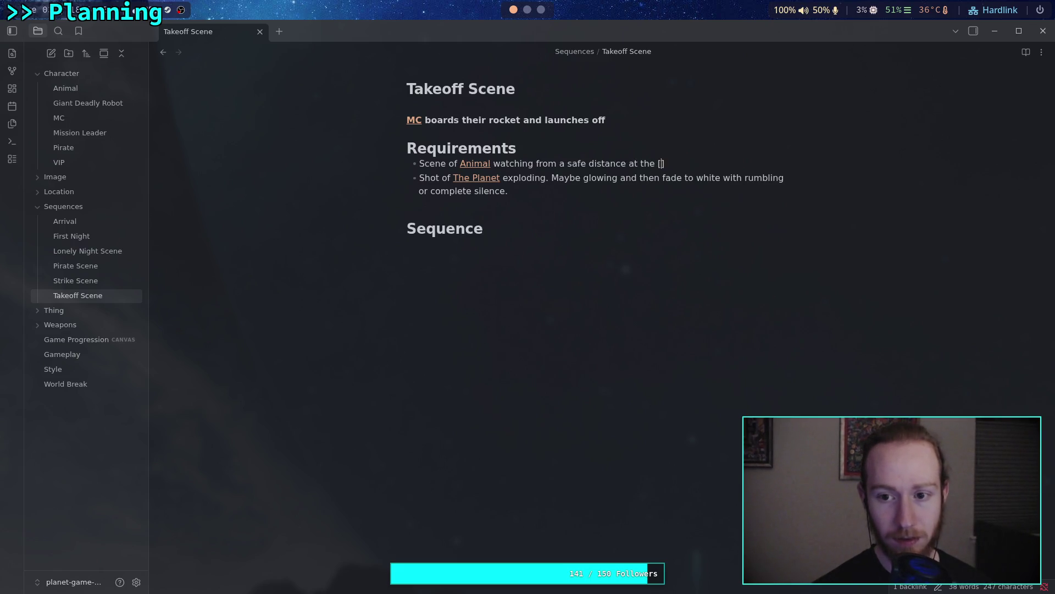
pyautogui.write('uperdeep')
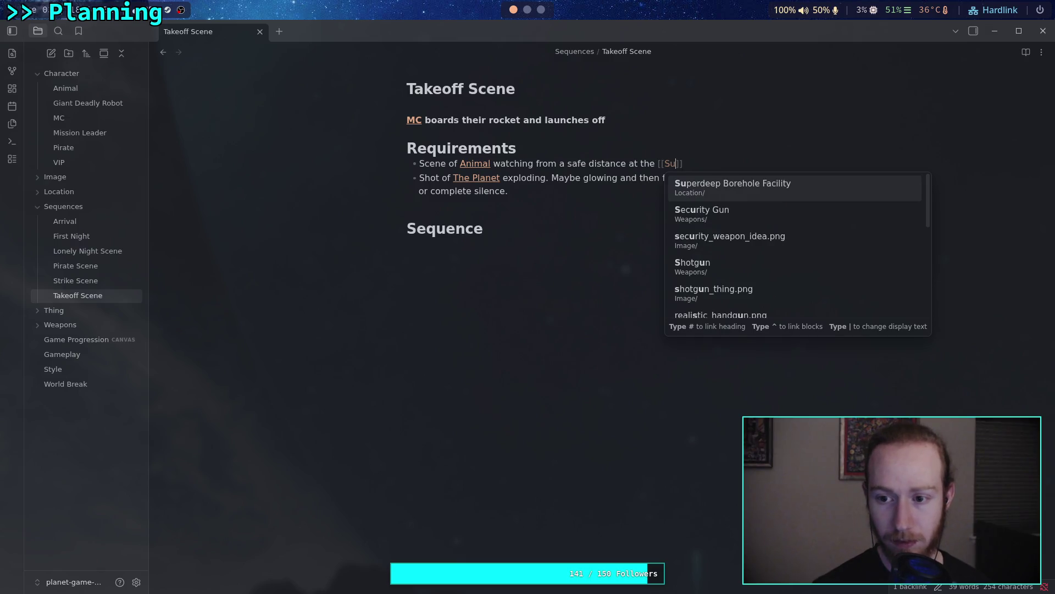
pyautogui.press('Tab')
pyautogui.press('Escape')
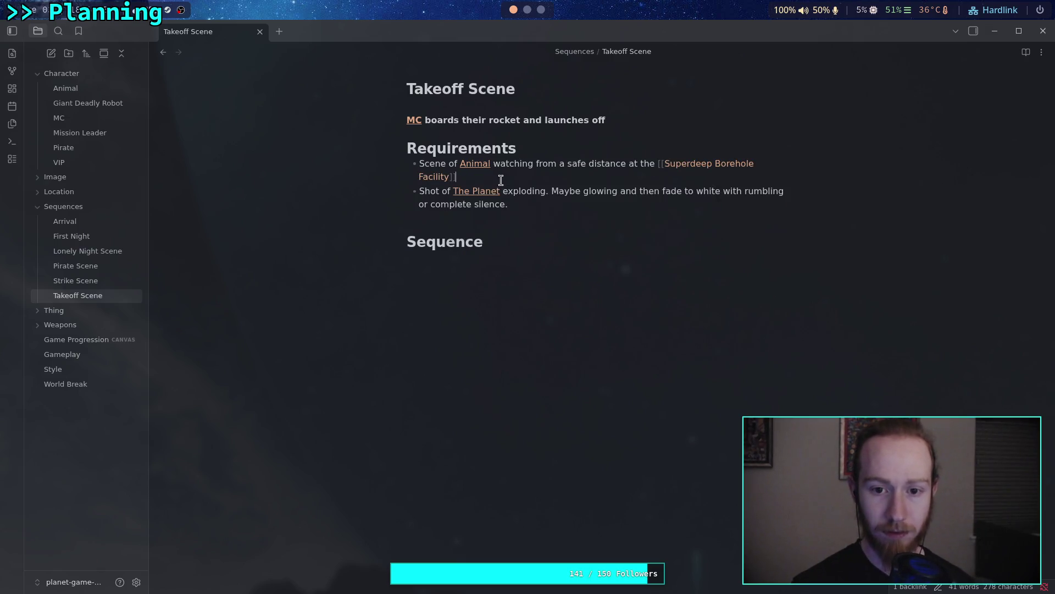
# Drop the period after 'complete silence' and add a blank line under the Requirements heading
pyautogui.click(594, 283)
pyautogui.click(567, 191)
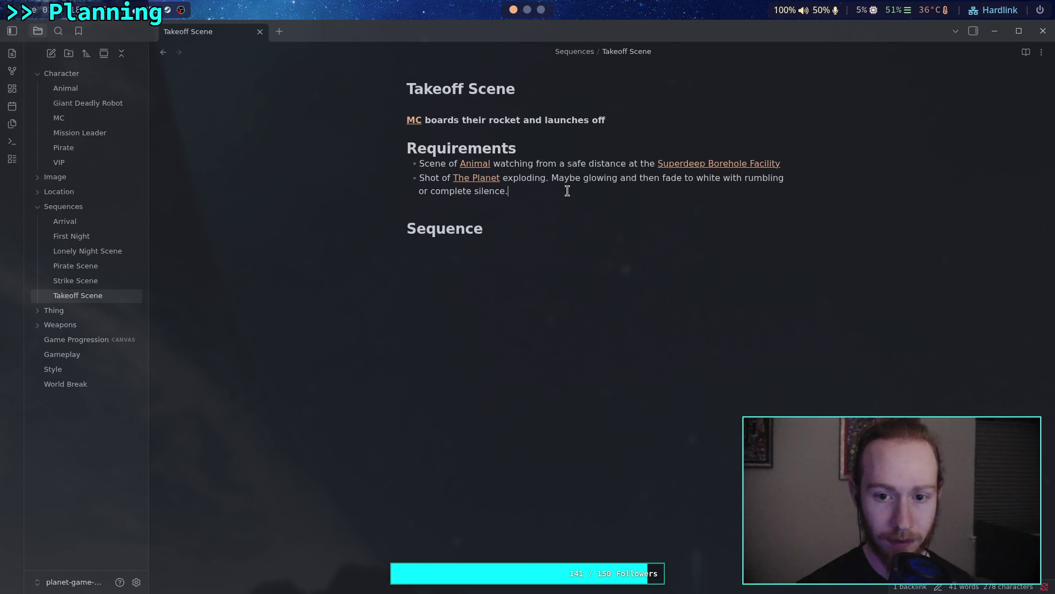
pyautogui.press('BackSpace')
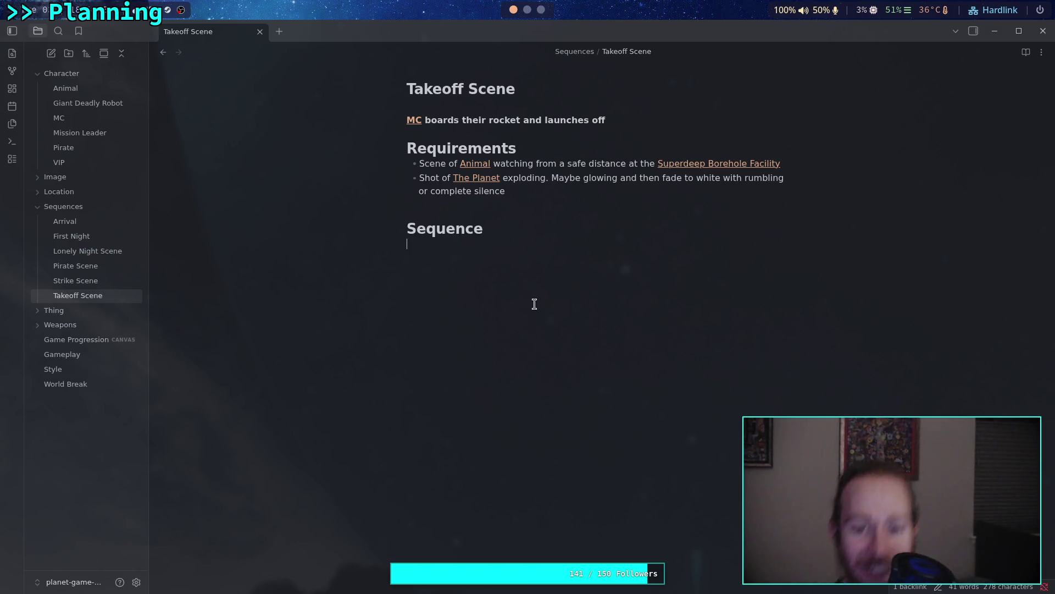
pyautogui.press('Down')
pyautogui.press('Down')
pyautogui.press('Down')
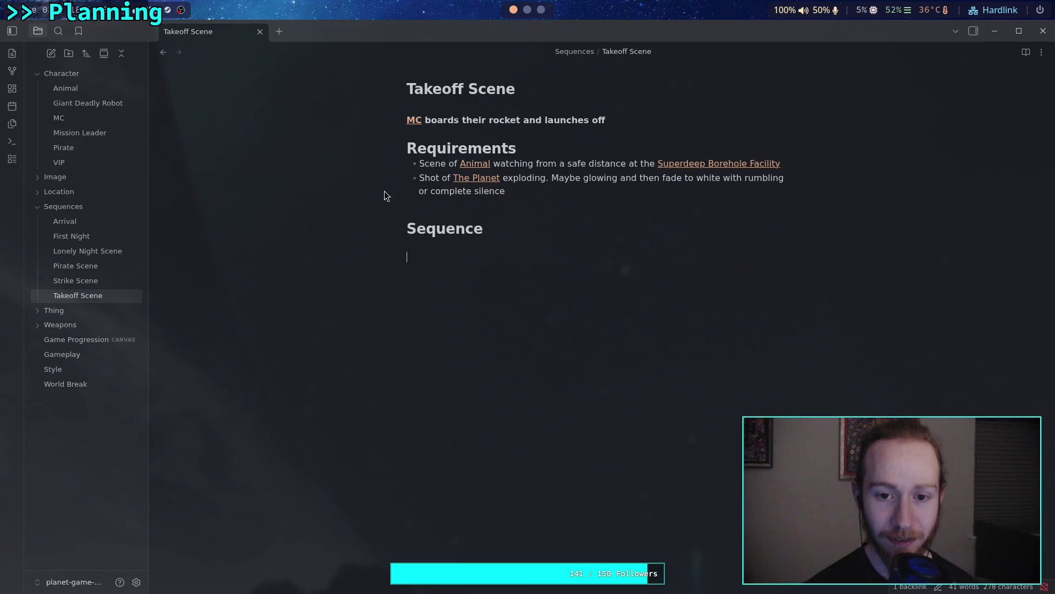
pyautogui.click(538, 147)
pyautogui.press('Return')
pyautogui.click(550, 262)
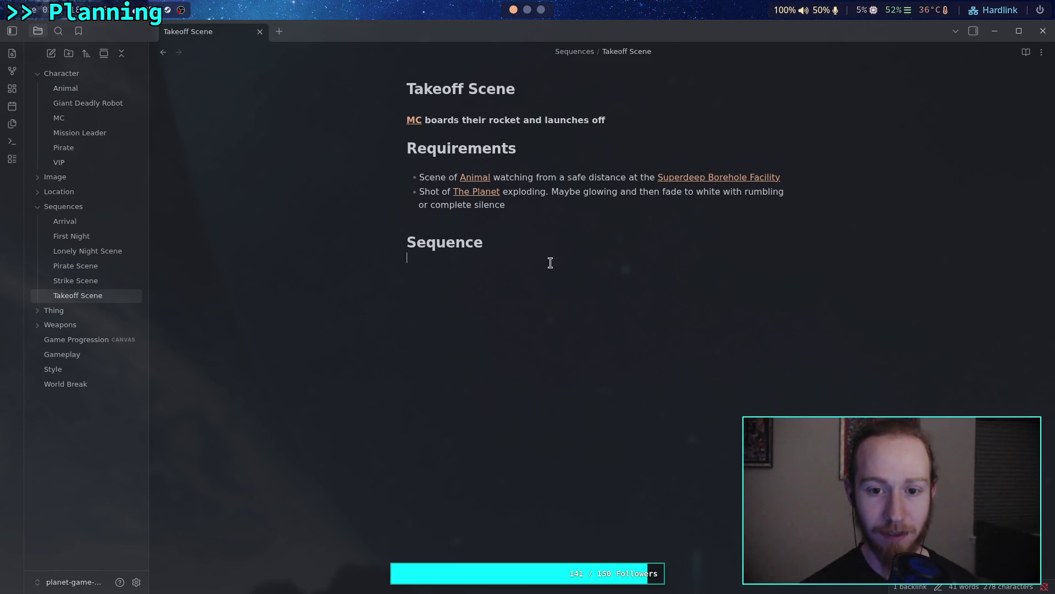
pyautogui.click(104, 222)
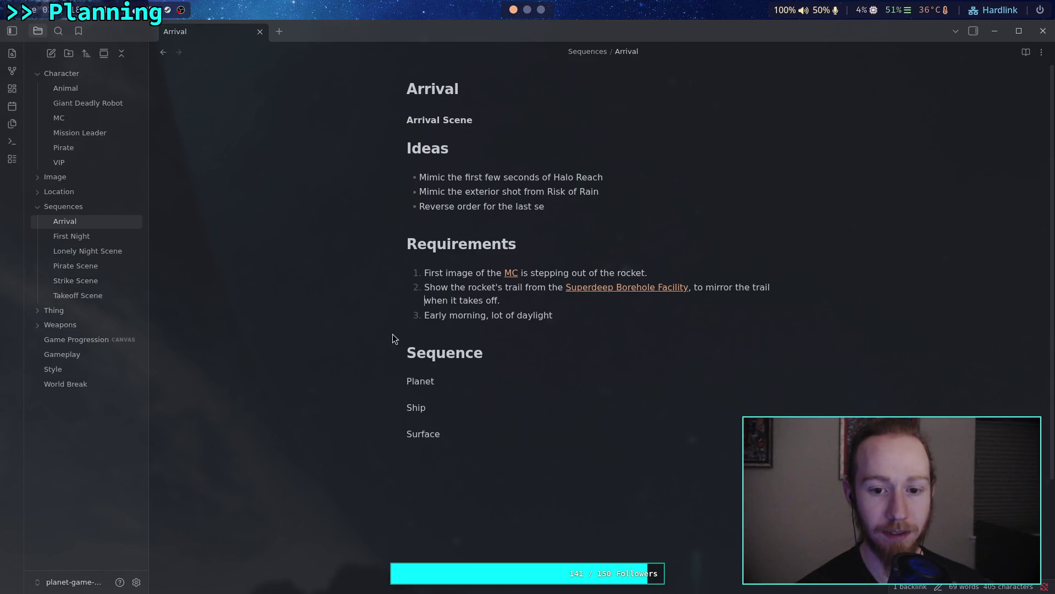
# Delete the unfinished reverse-order idea bullet from Arrival's Ideas
pyautogui.click(102, 297)
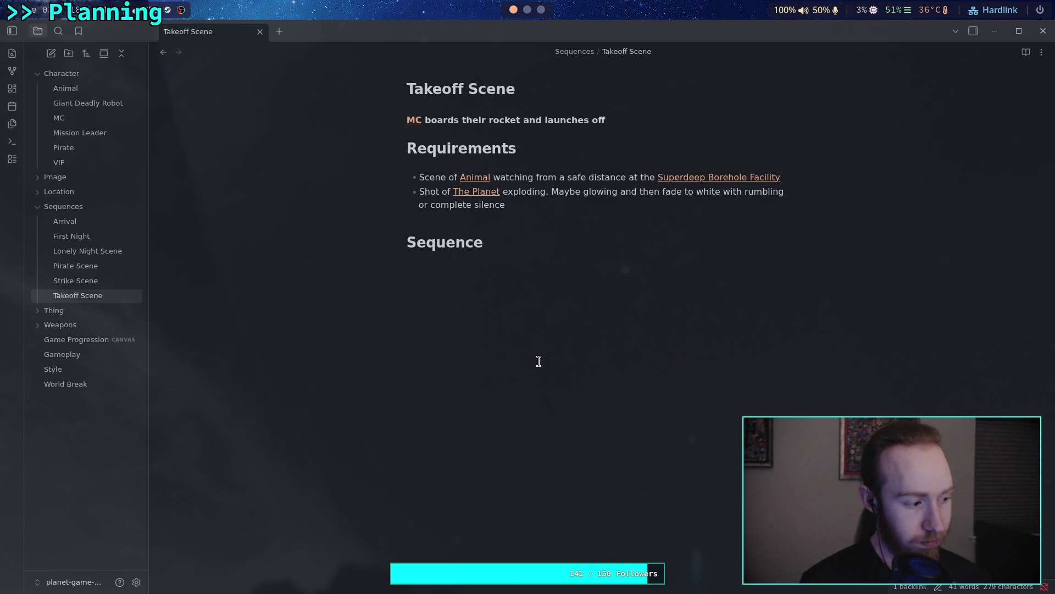
pyautogui.click(547, 204)
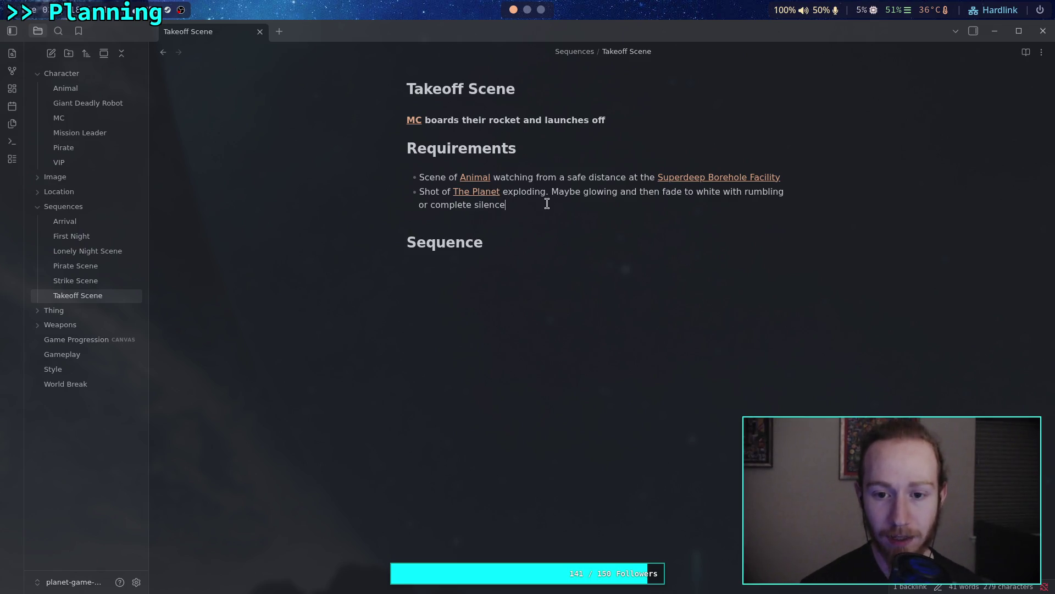
pyautogui.click(88, 222)
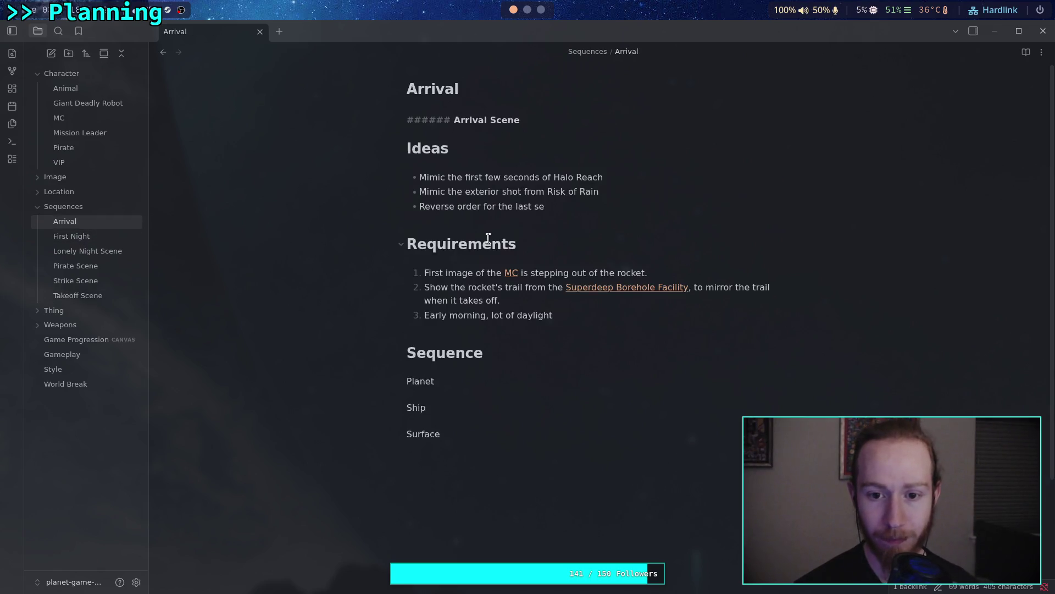
pyautogui.moveTo(574, 204); pyautogui.dragTo(377, 213)
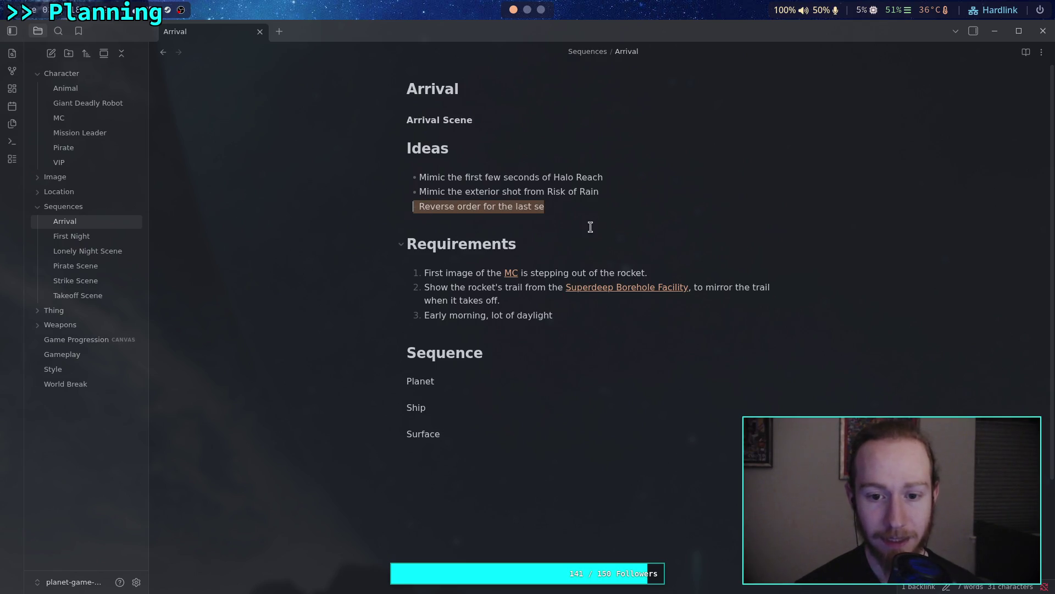
pyautogui.press('BackSpace')
# Add Arrival requirement 3: 'Reverse order of [[Takeoff Scene]] final shots.'
pyautogui.click(588, 288)
pyautogui.press('Return')
pyautogui.write('Reverso ')
pyautogui.write('order of [[')
pyautogui.write('ta')
pyautogui.press('Return')
pyautogui.write('shot')
pyautogui.press('BackSpace')
pyautogui.press('BackSpace')
pyautogui.press('BackSpace')
pyautogui.write('finel shots')
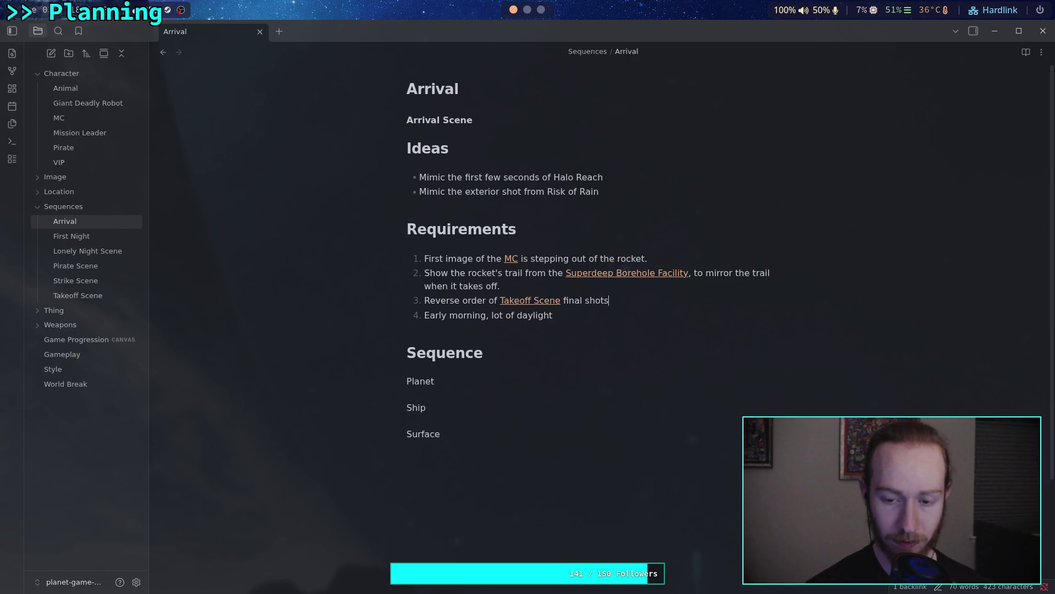
pyautogui.write('.')
pyautogui.click(499, 338)
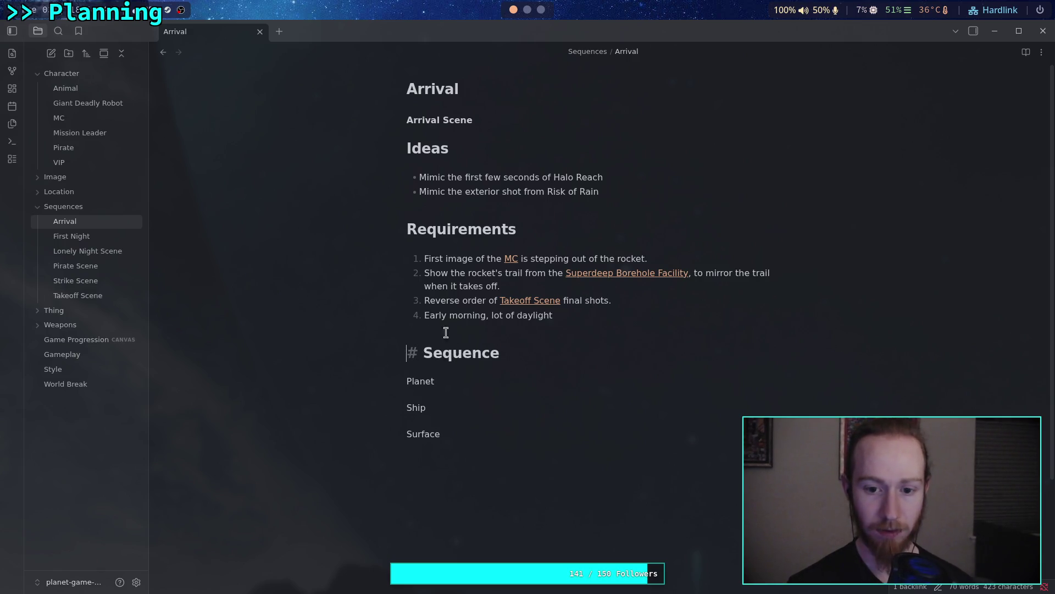
pyautogui.click(77, 295)
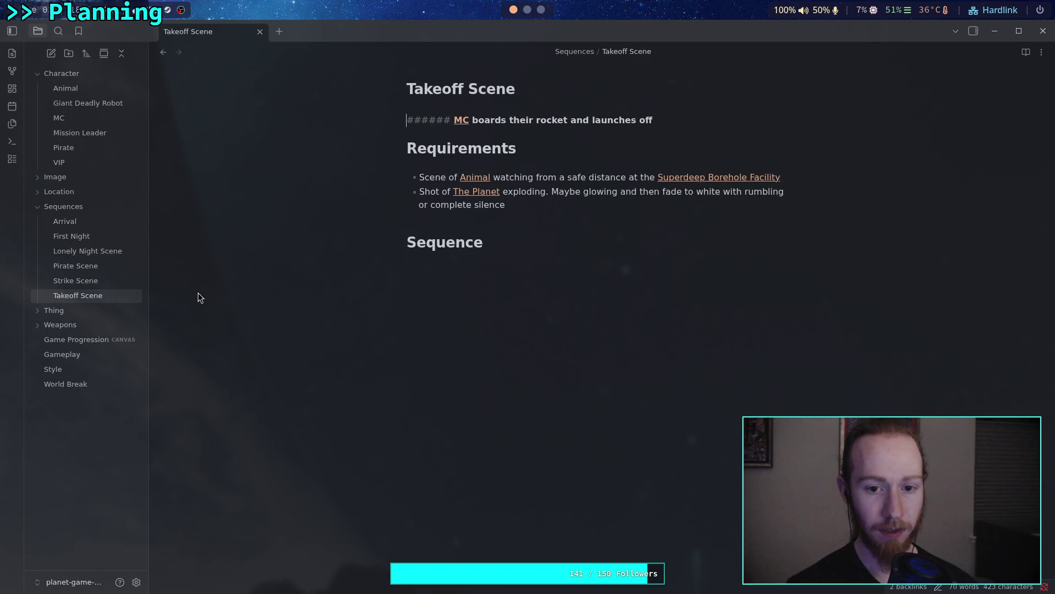
# Add a Takeoff Scene bullet 'Reverse order of initial [[Arrival]] shots' below 'complete silence'
pyautogui.click(585, 211)
pyautogui.press('Return')
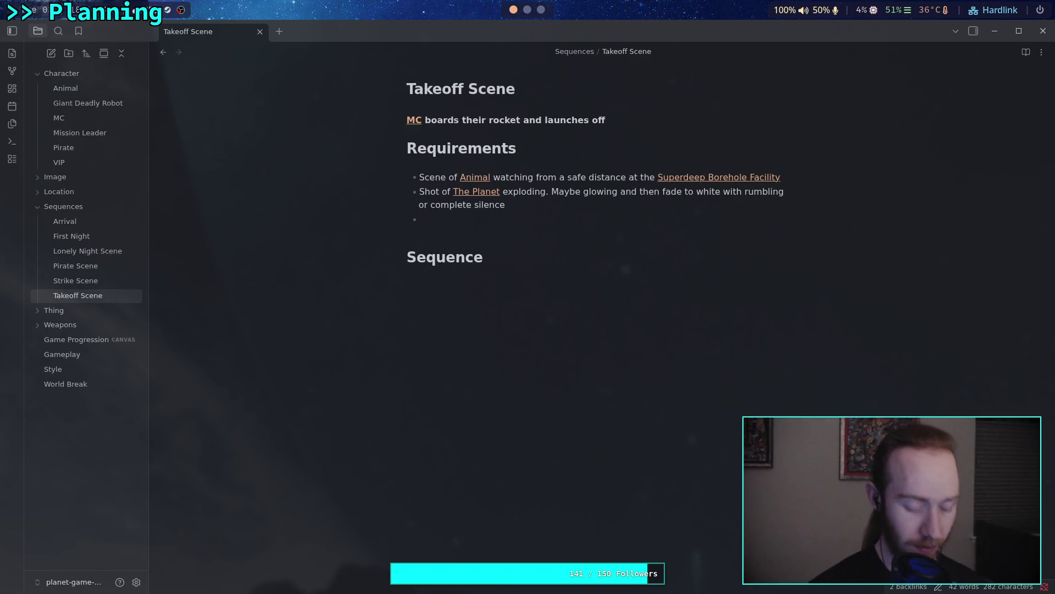
pyautogui.write('Reverso ')
pyautogui.write(' order of ')
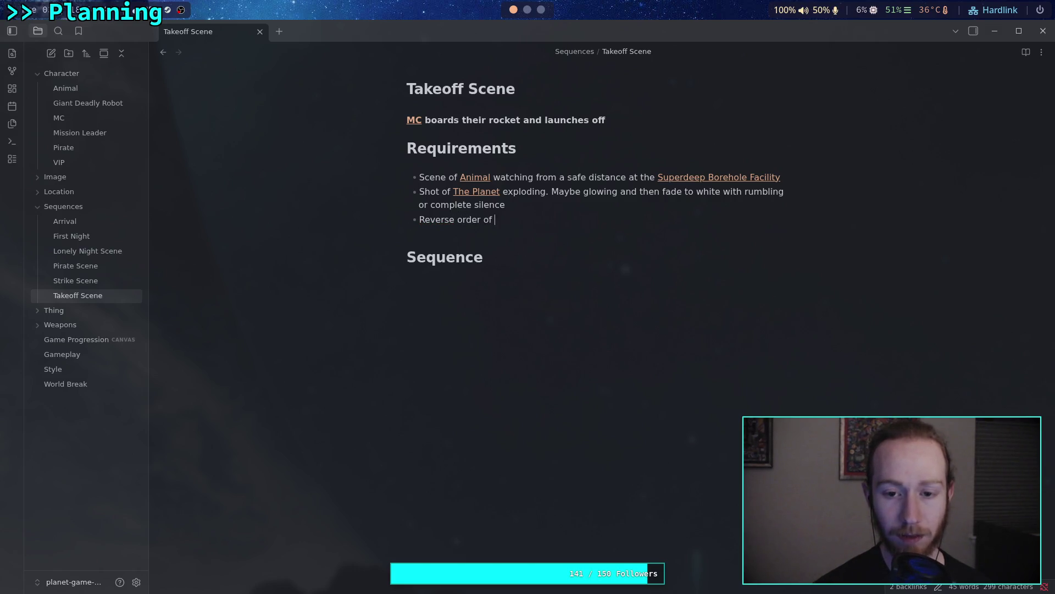
pyautogui.write('ini')
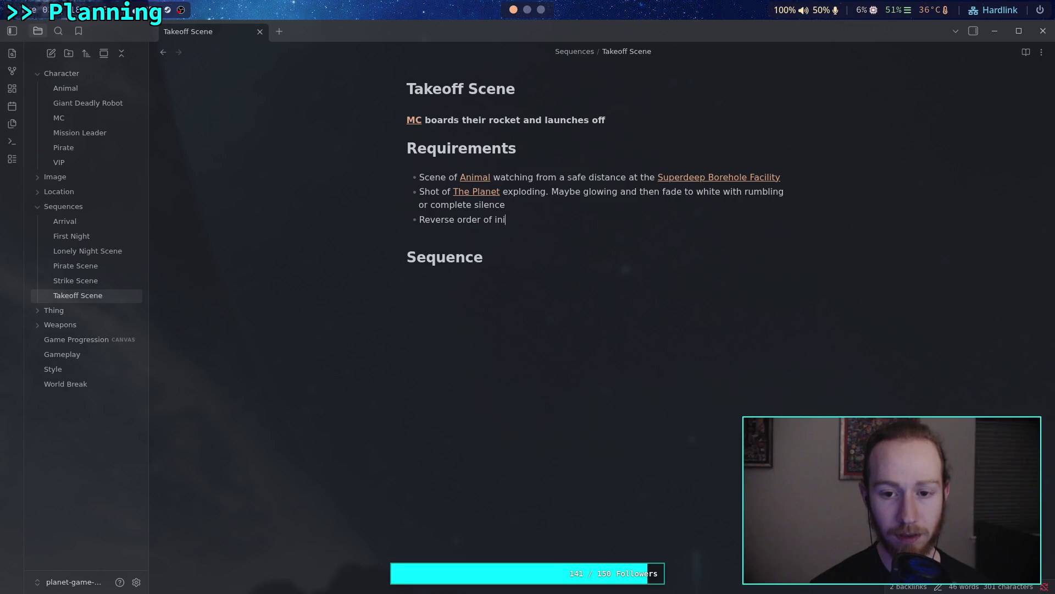
pyautogui.write('tial[[')
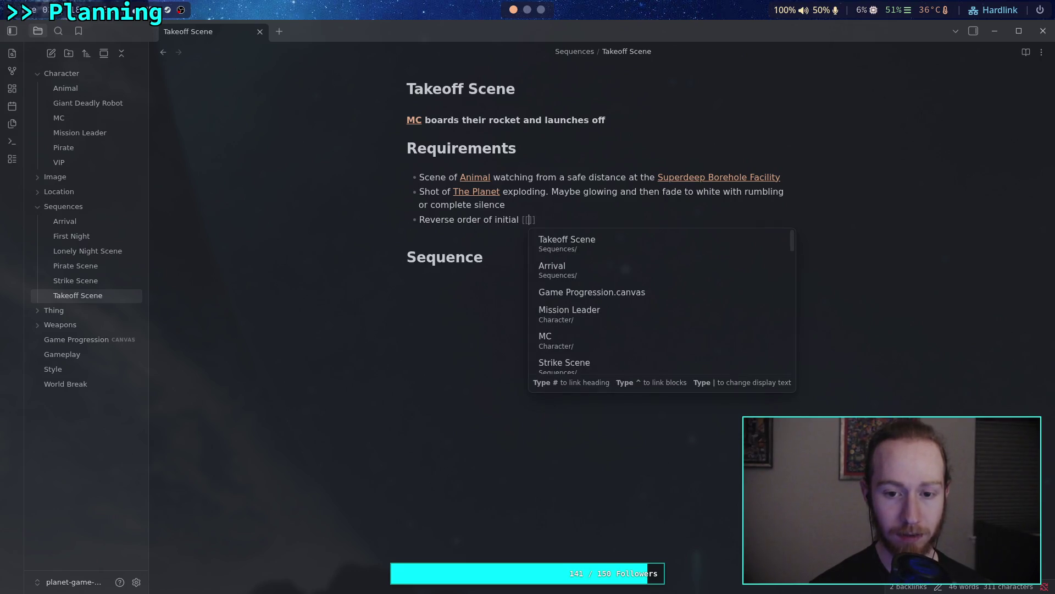
pyautogui.write('Arrival')
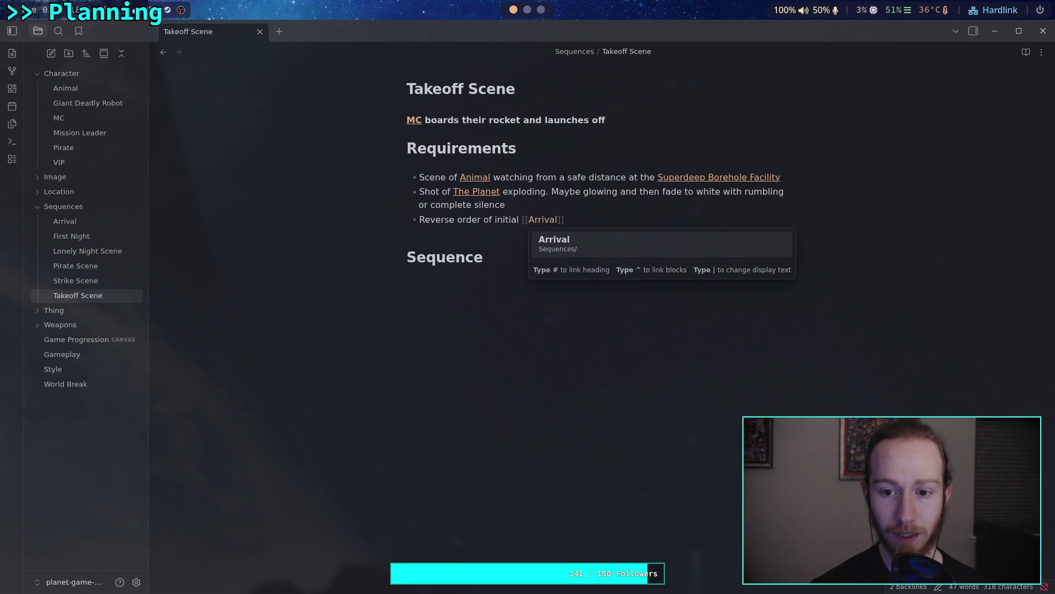
pyautogui.press('Return')
pyautogui.write('shots')
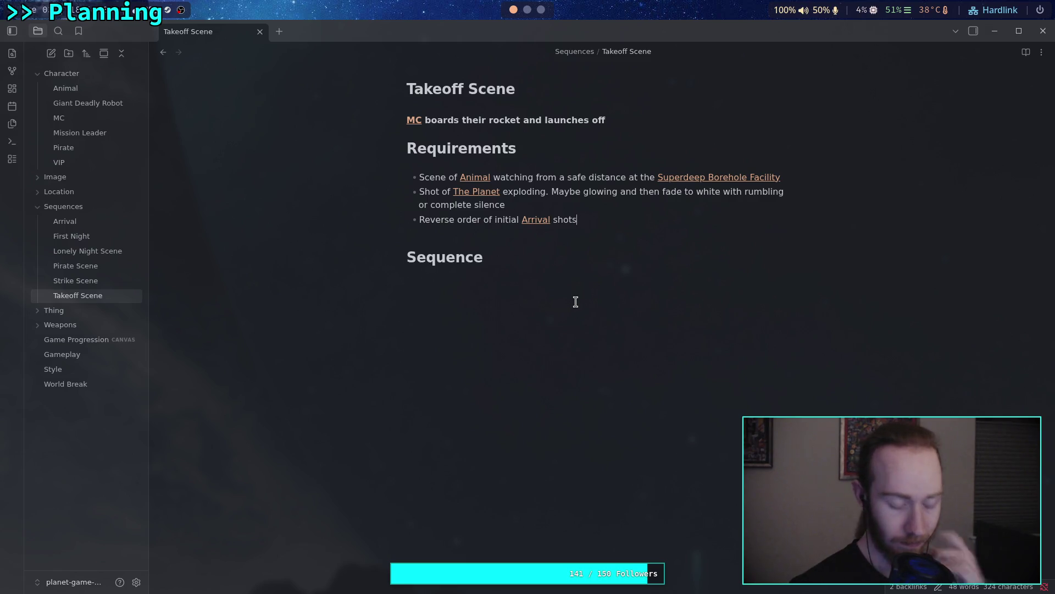
# Finish that bullet with ', landing -> space' after trying 'planet' and 'launch'
pyautogui.write(', ')
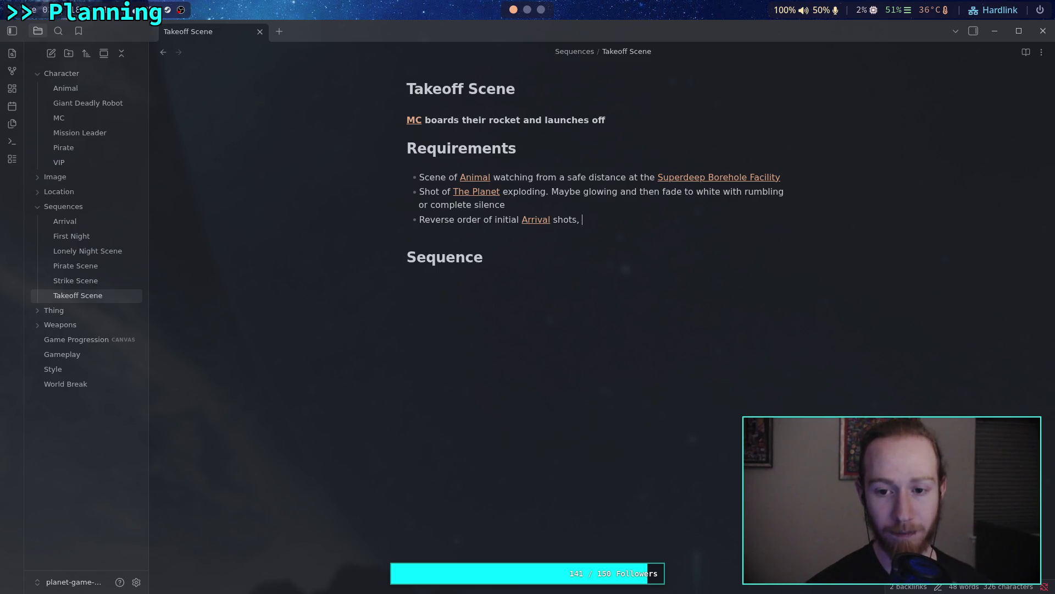
pyautogui.write('planet')
pyautogui.press('BackSpace')
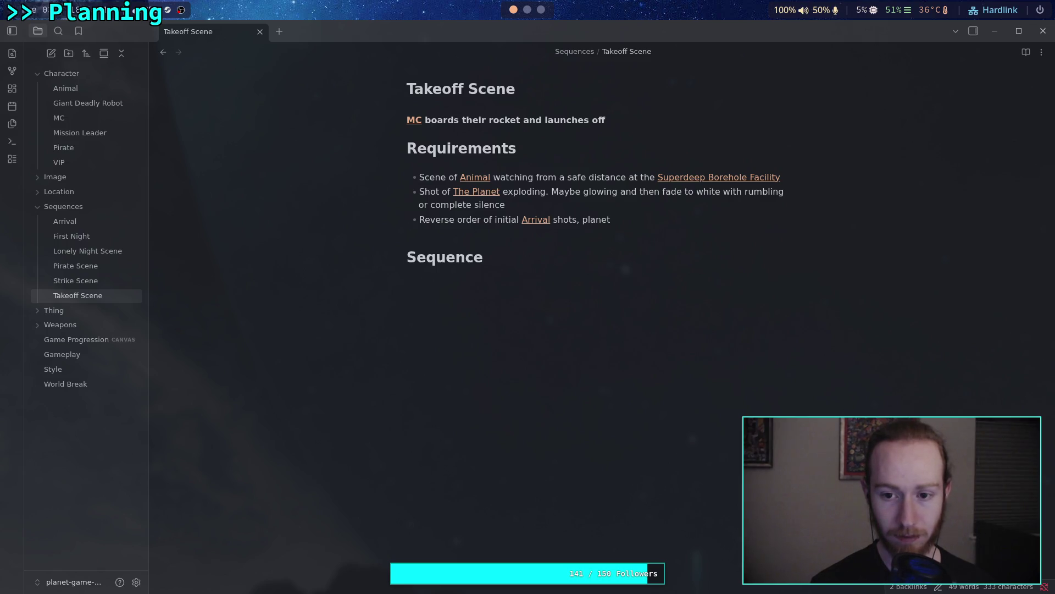
pyautogui.press('BackSpace')
pyautogui.press('BackSpace')
pyautogui.press('BackSpace')
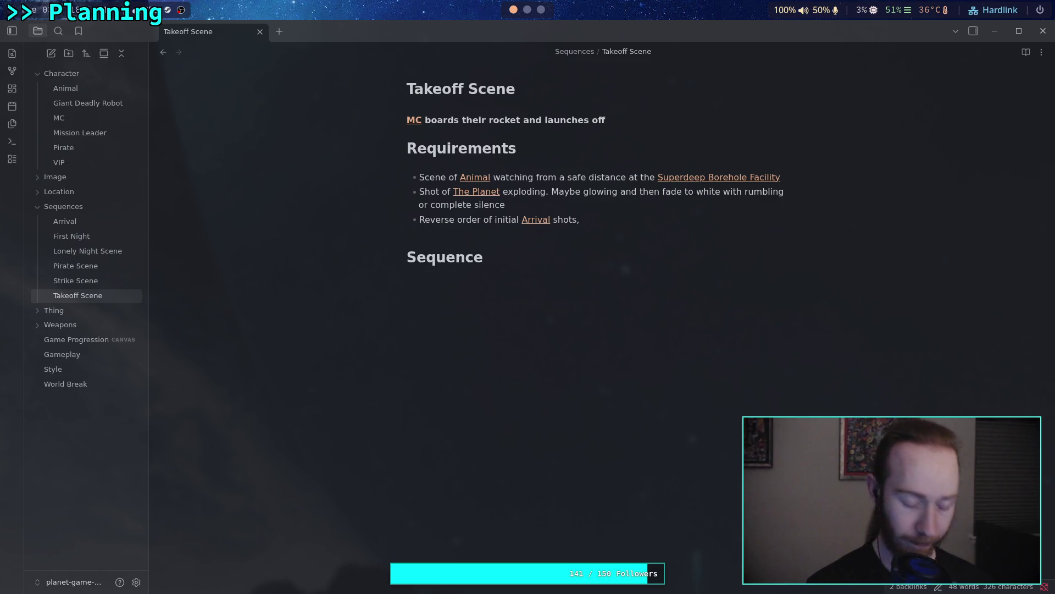
pyautogui.write(' launch')
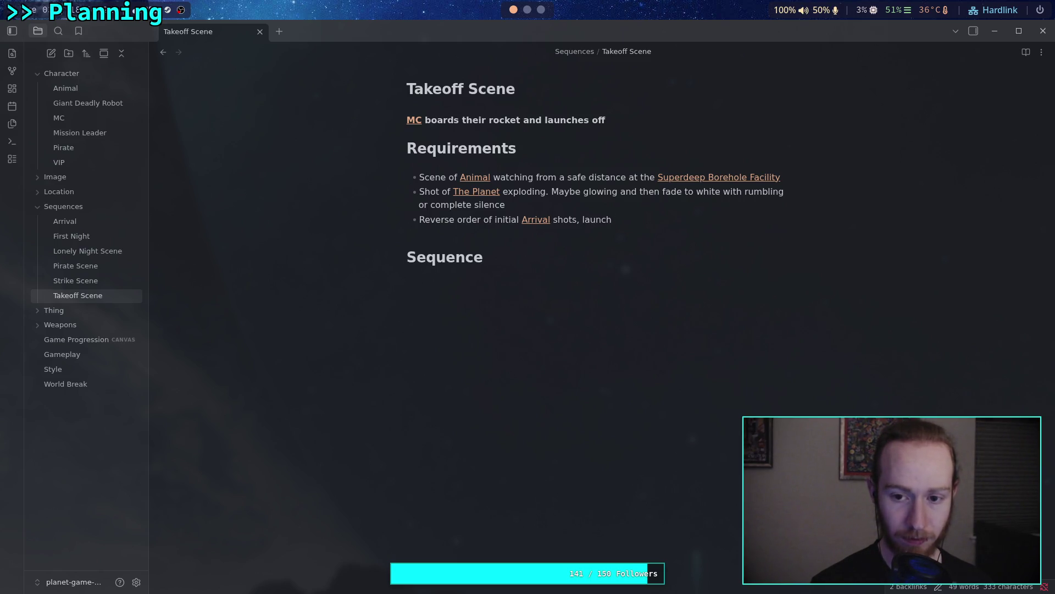
pyautogui.press('BackSpace')
pyautogui.press('BackSpace')
pyautogui.press('BackSpace')
pyautogui.press('BackSpace')
pyautogui.write('n')
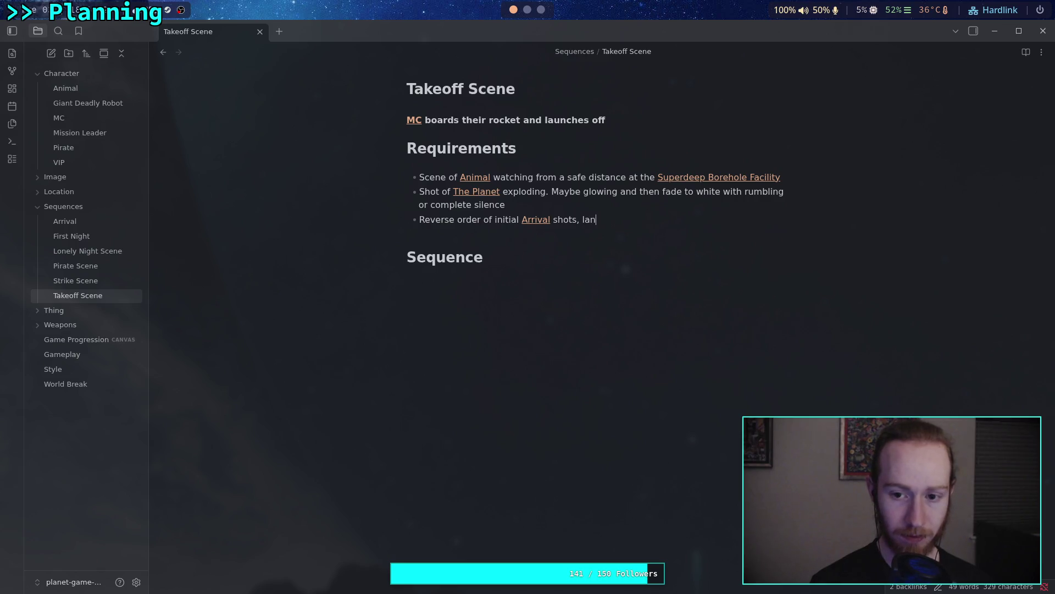
pyautogui.write('ding -> space')
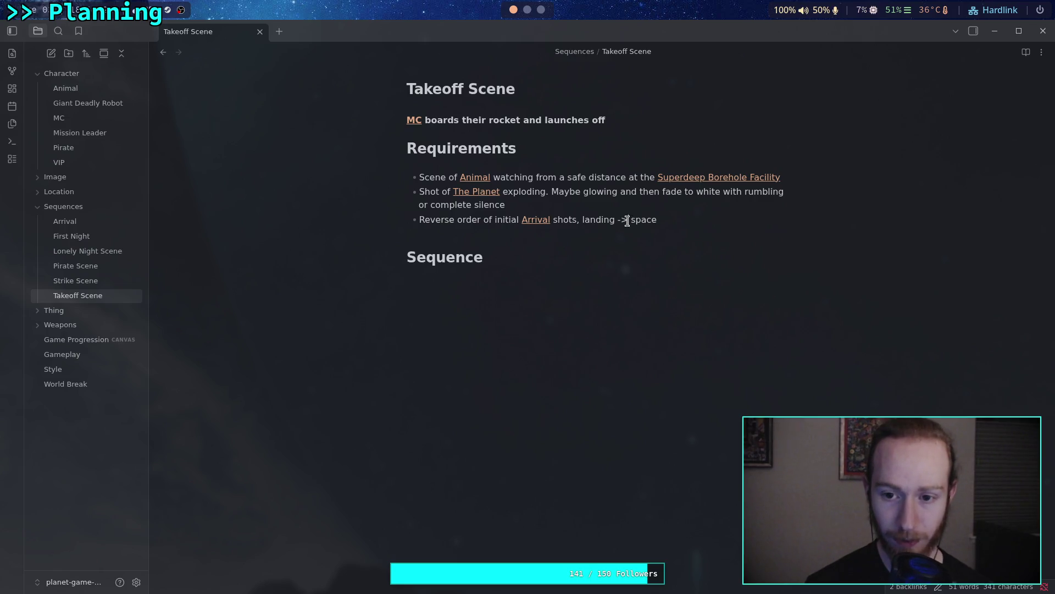
pyautogui.click(625, 252)
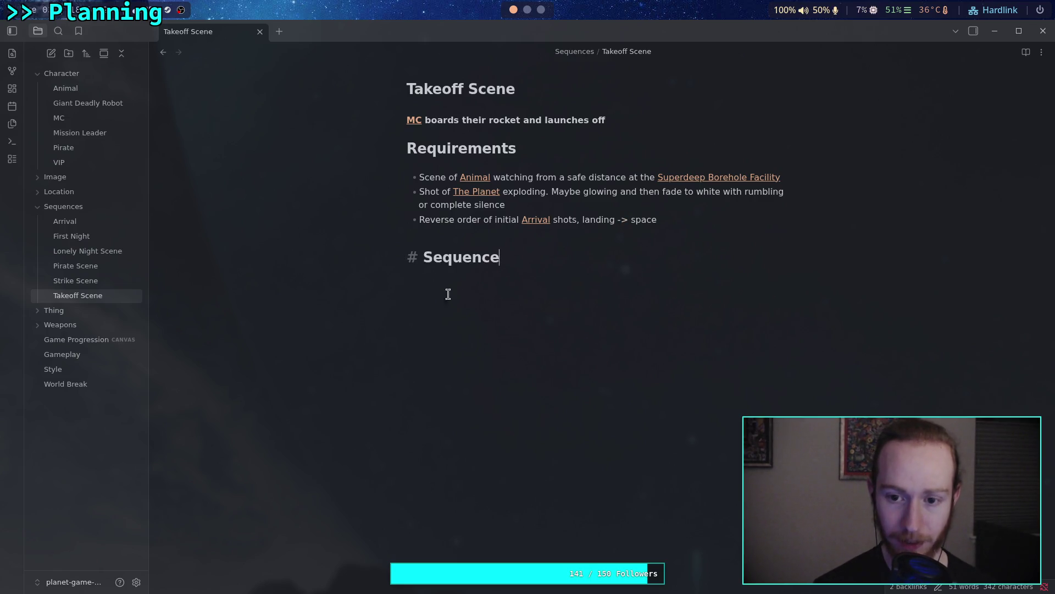
pyautogui.click(65, 221)
pyautogui.click(658, 306)
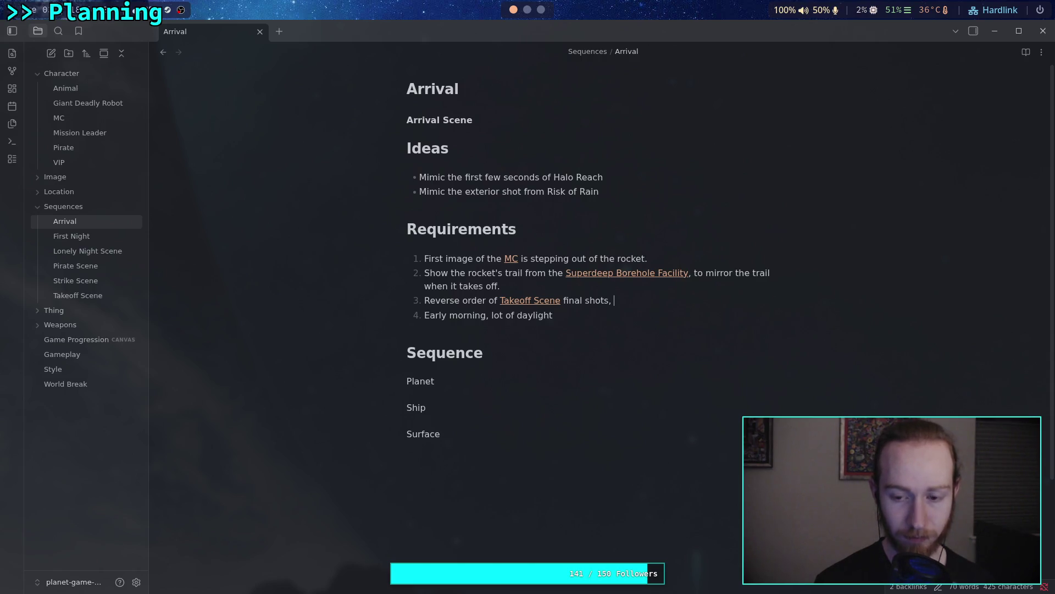
# Try several endings, then add 'takeoff -> space' after 'final shots,' in Arrival's requirement 3
pyautogui.write('space ')
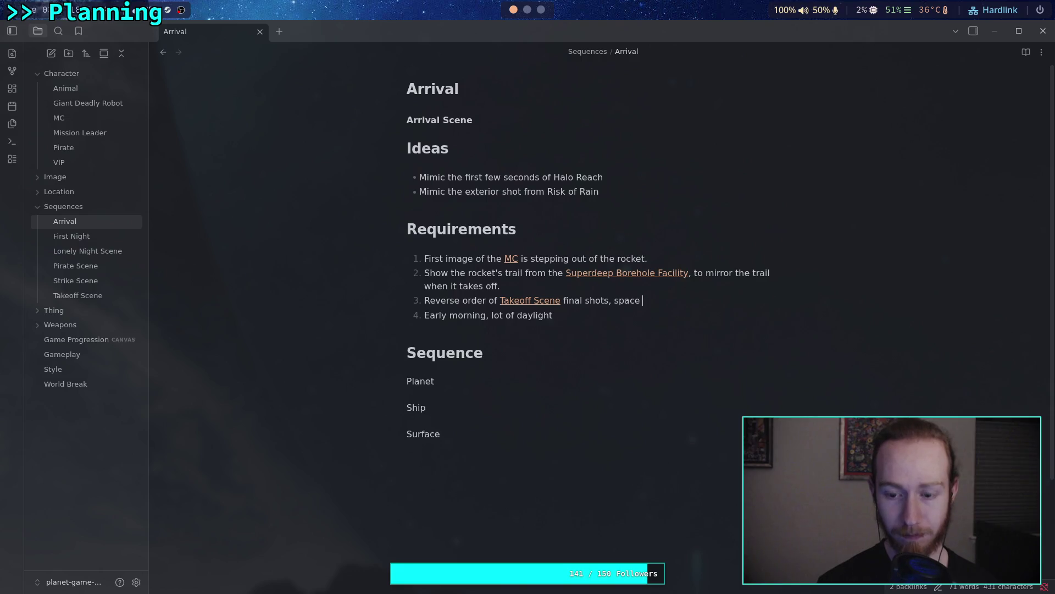
pyautogui.write('->')
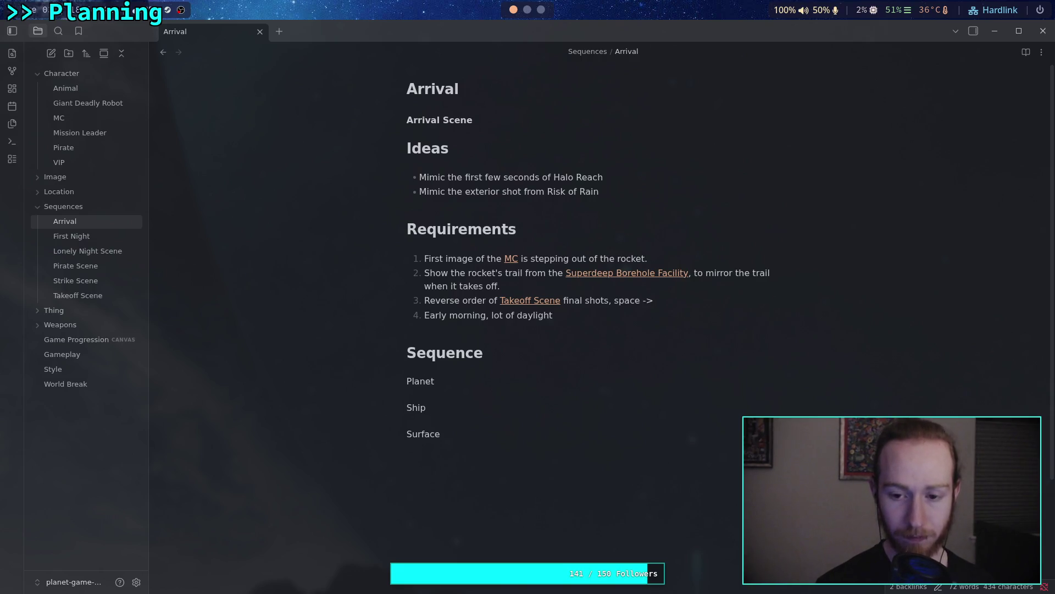
pyautogui.press('BackSpace')
pyautogui.press('BackSpace')
pyautogui.press('BackSpace')
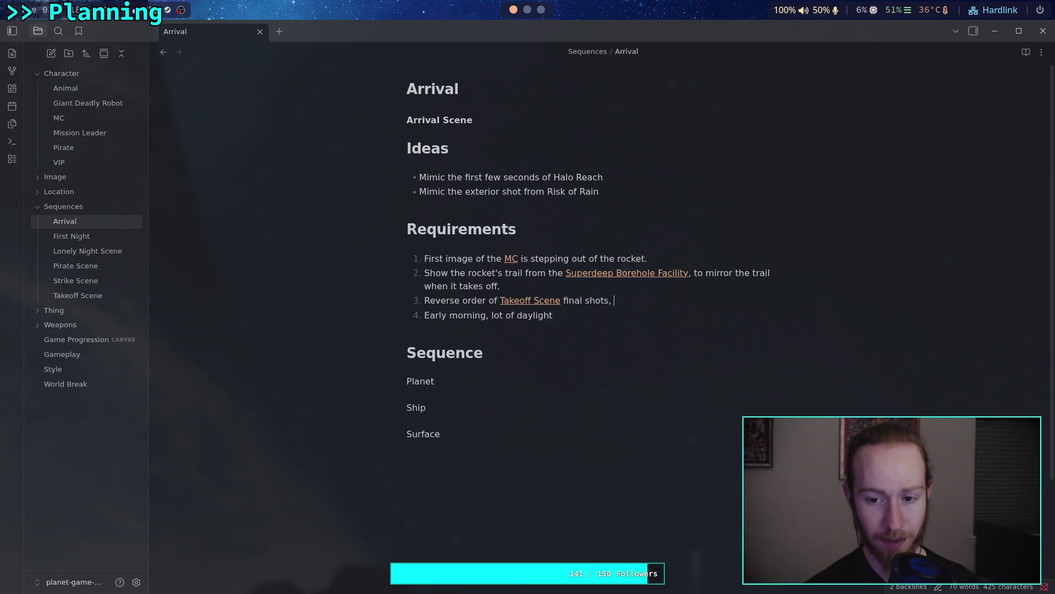
pyautogui.write('landing->')
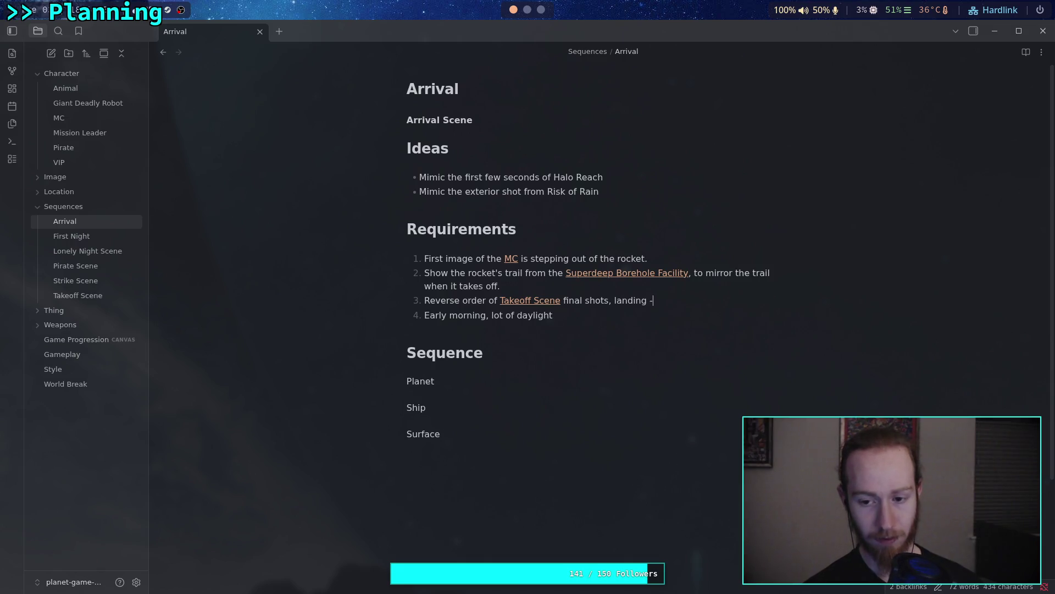
pyautogui.press('BackSpace')
pyautogui.press('BackSpace')
pyautogui.press('BackSpace')
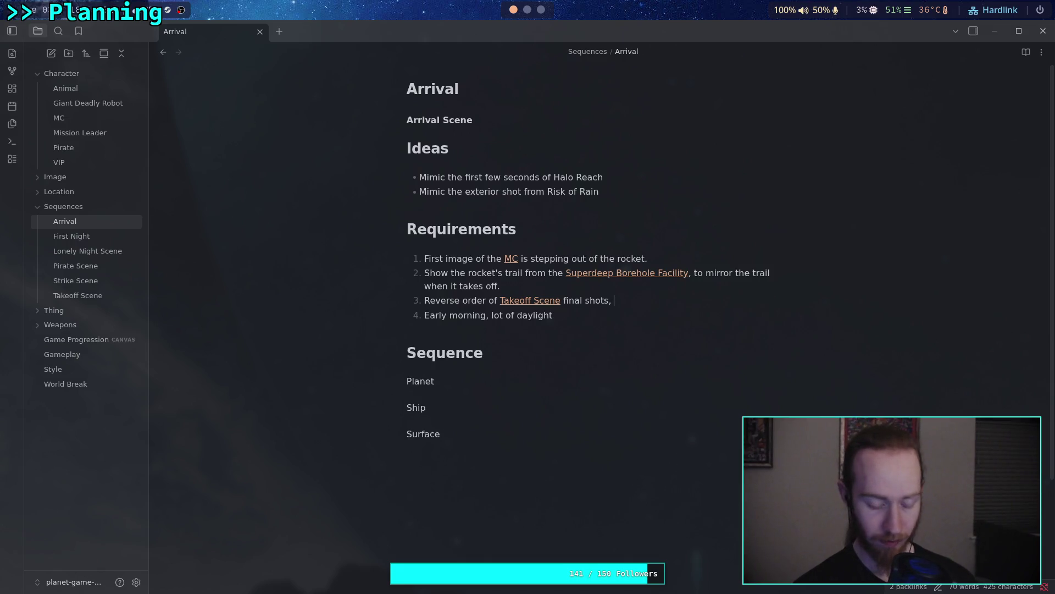
pyautogui.write('take')
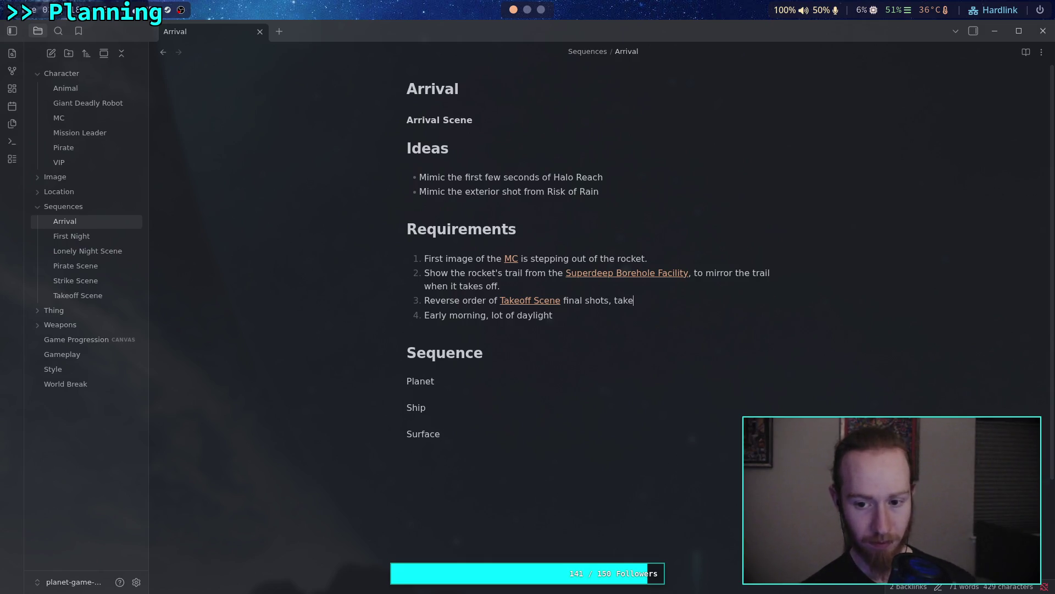
pyautogui.write('off -> space')
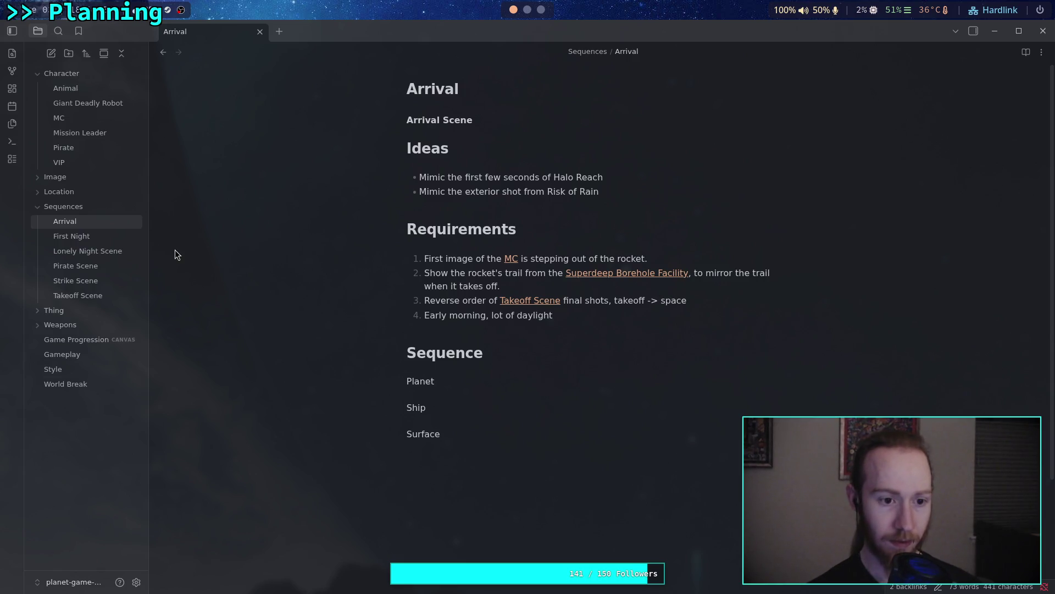
# Reword Takeoff Scene's reverse-order bullet to end '...to landing becomes launch to space.'
pyautogui.click(100, 295)
pyautogui.moveTo(583, 219); pyautogui.dragTo(632, 219)
pyautogui.press('BackSpace')
pyautogui.write('Reverse order of initial Arrival shots, space')
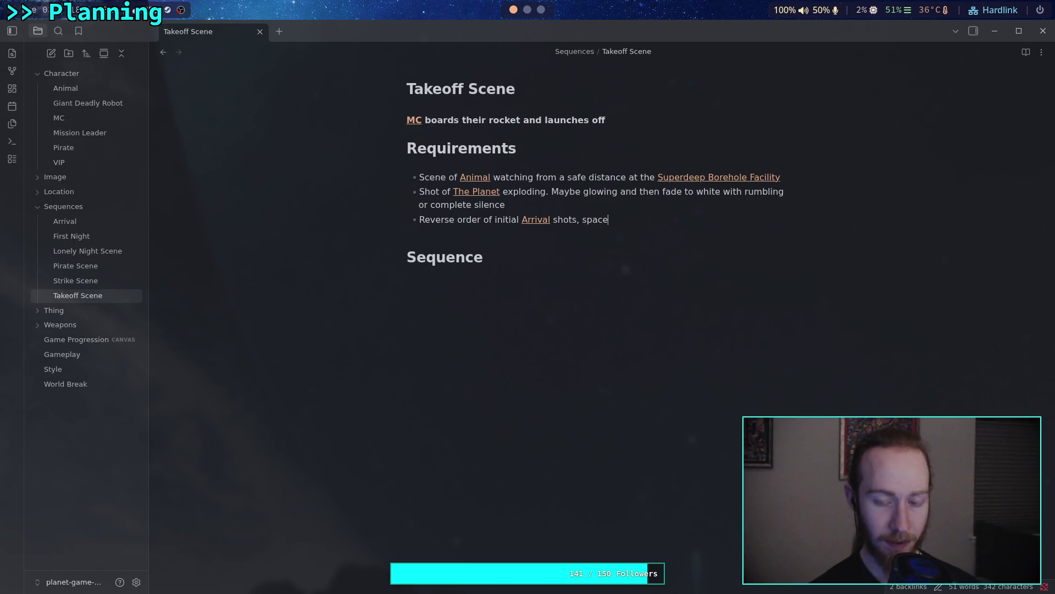
pyautogui.write(' -> landing')
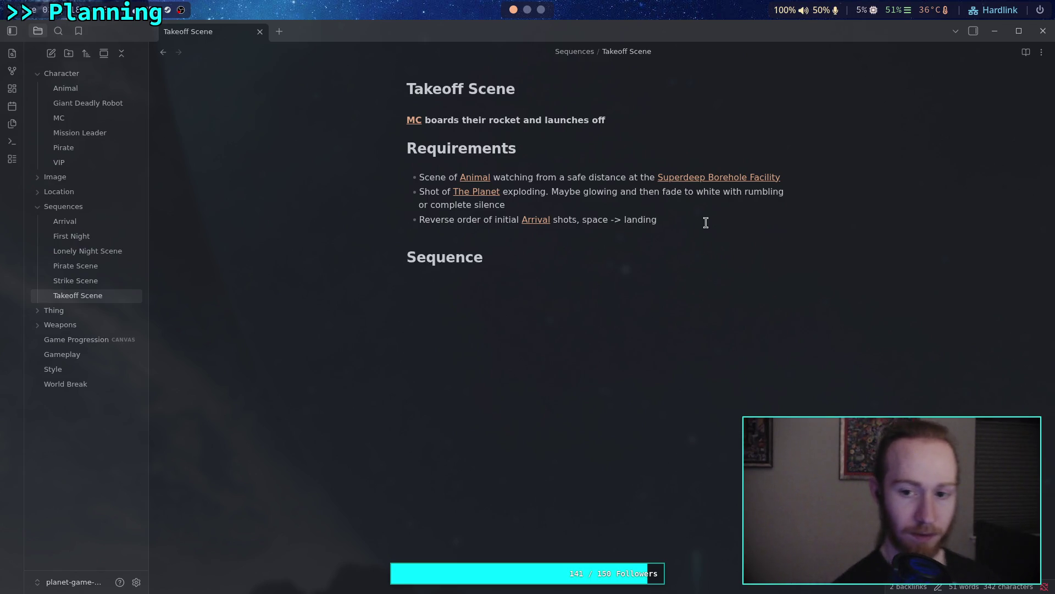
pyautogui.press('Left')
pyautogui.press('Left')
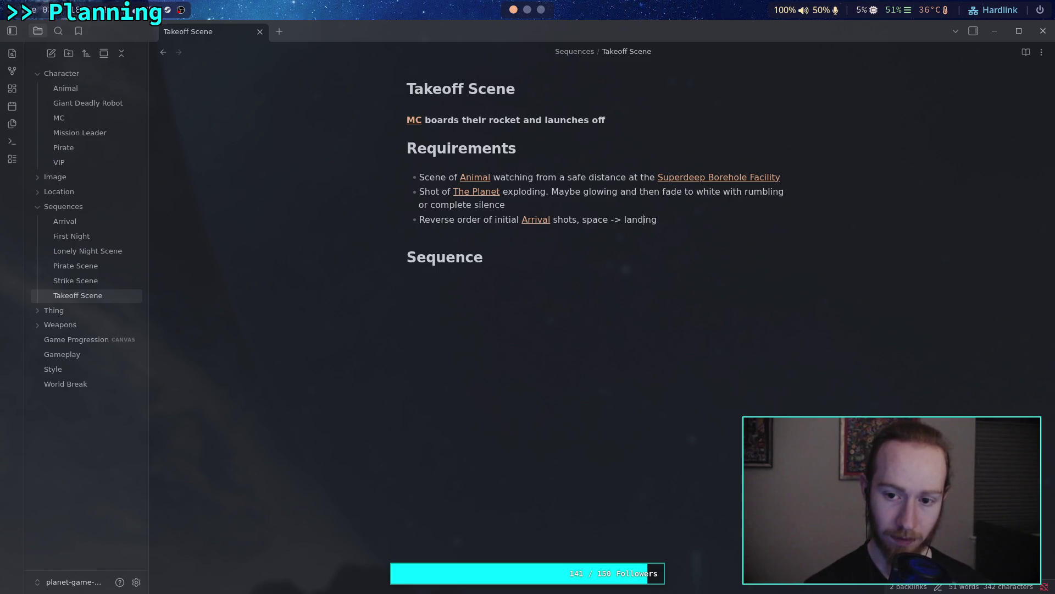
pyautogui.press('BackSpace')
pyautogui.press('BackSpace')
pyautogui.write('to landing ')
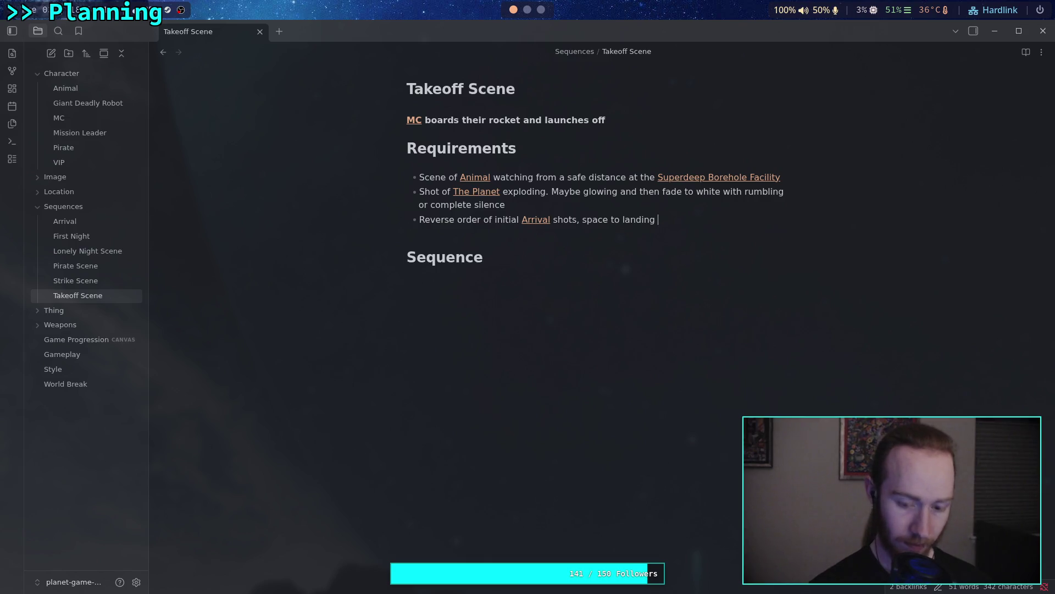
pyautogui.write('becomes take')
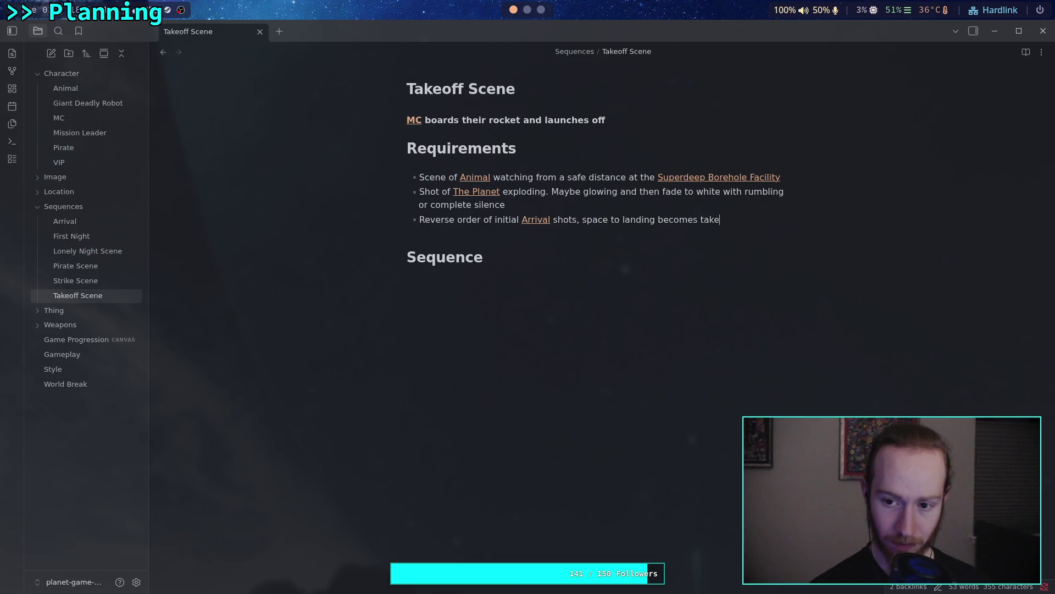
pyautogui.press('BackSpace')
pyautogui.press('BackSpace')
pyautogui.press('BackSpace')
pyautogui.write('aunch to space.')
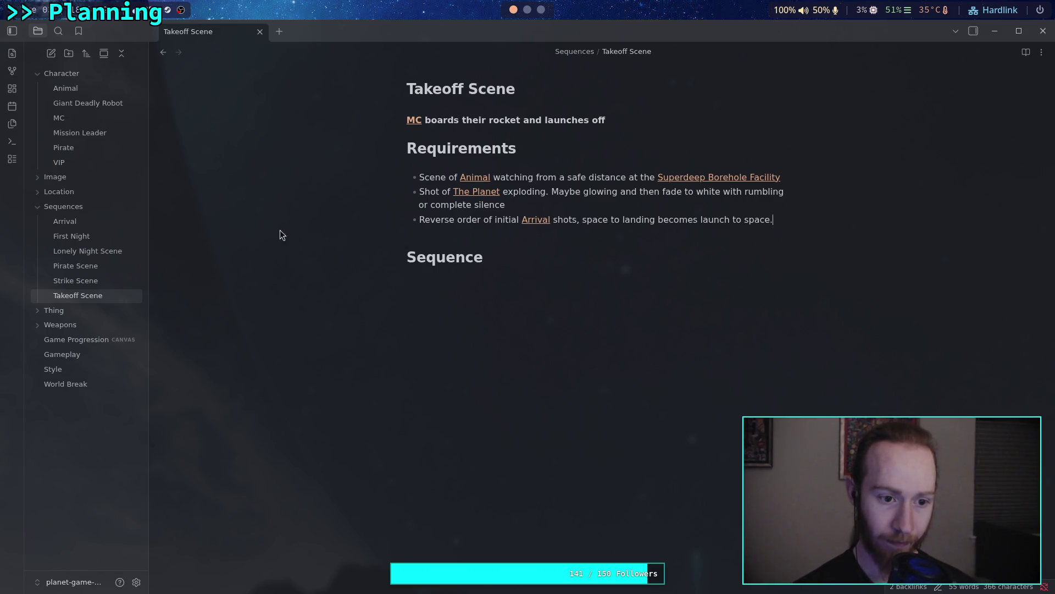
# Replace 'takeoff -> space' in Arrival's requirement 3 with a draft space-to-landing phrase
pyautogui.click(77, 224)
pyautogui.moveTo(616, 301); pyautogui.dragTo(709, 300)
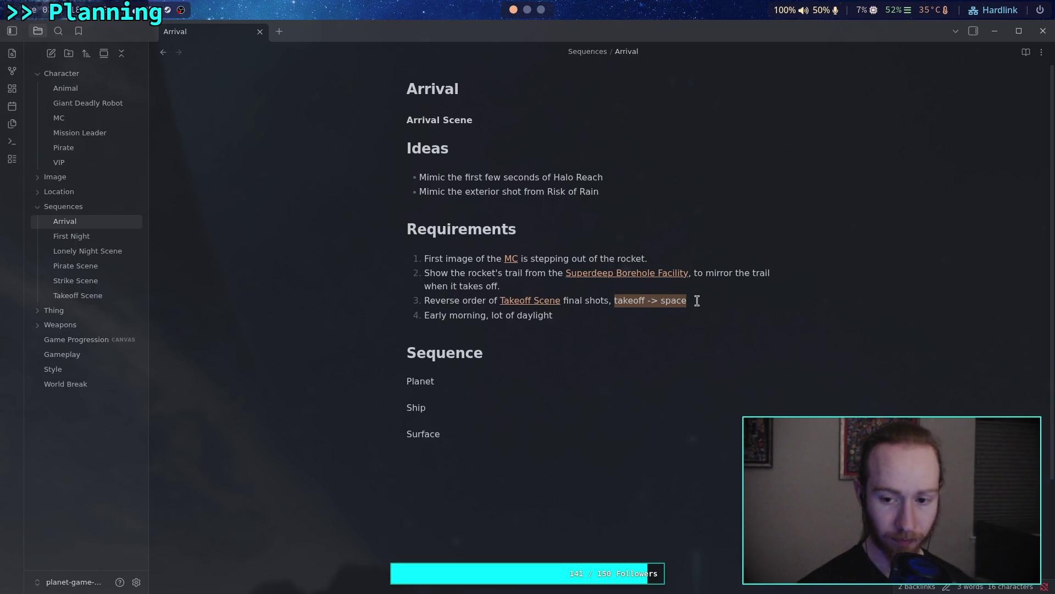
pyautogui.write('space to ')
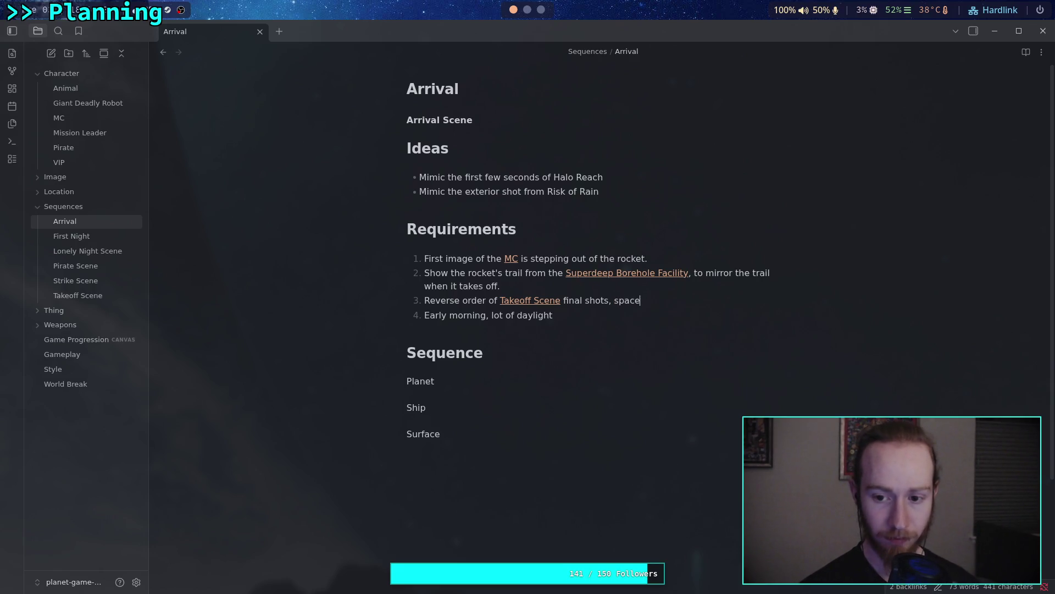
pyautogui.write('landing bef')
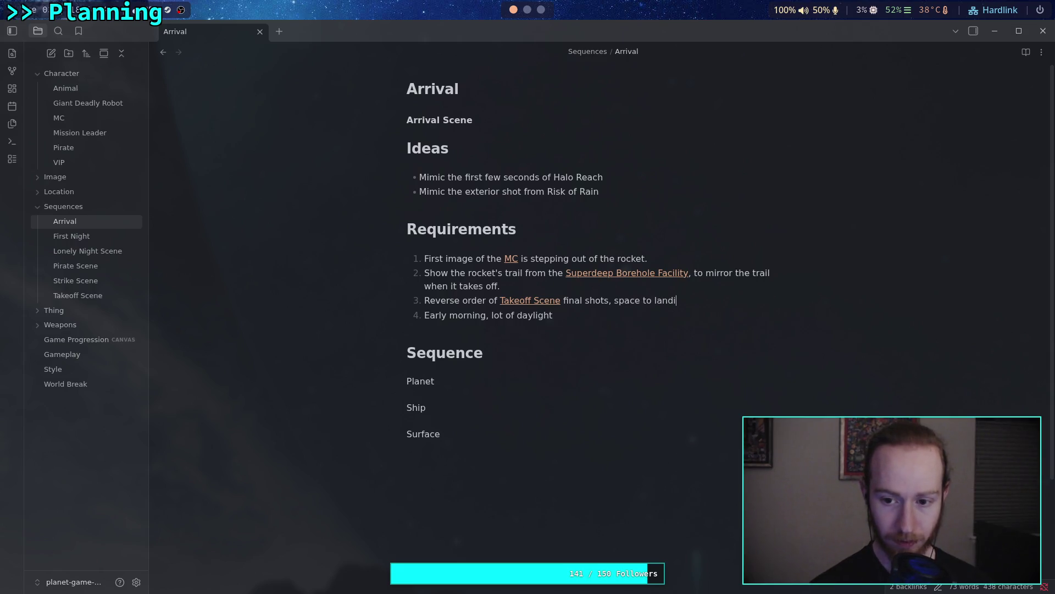
pyautogui.press('BackSpace')
pyautogui.write('c')
pyautogui.press('BackSpace')
pyautogui.press('BackSpace')
pyautogui.press('BackSpace')
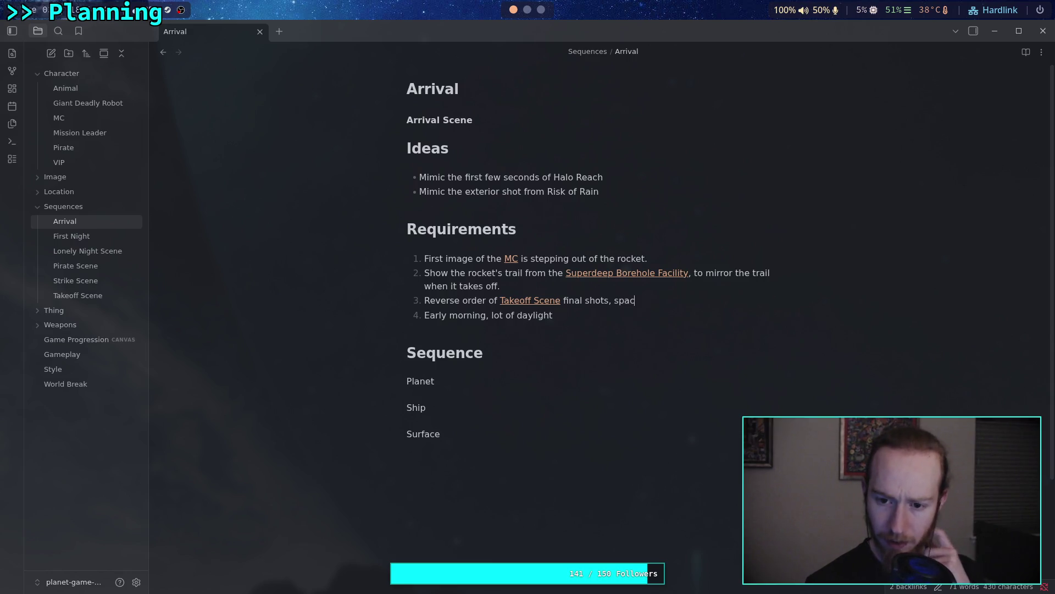
# After checking Takeoff Scene, end Arrival's requirement 3 with 'launch to space becomes space to landing'
pyautogui.click(88, 297)
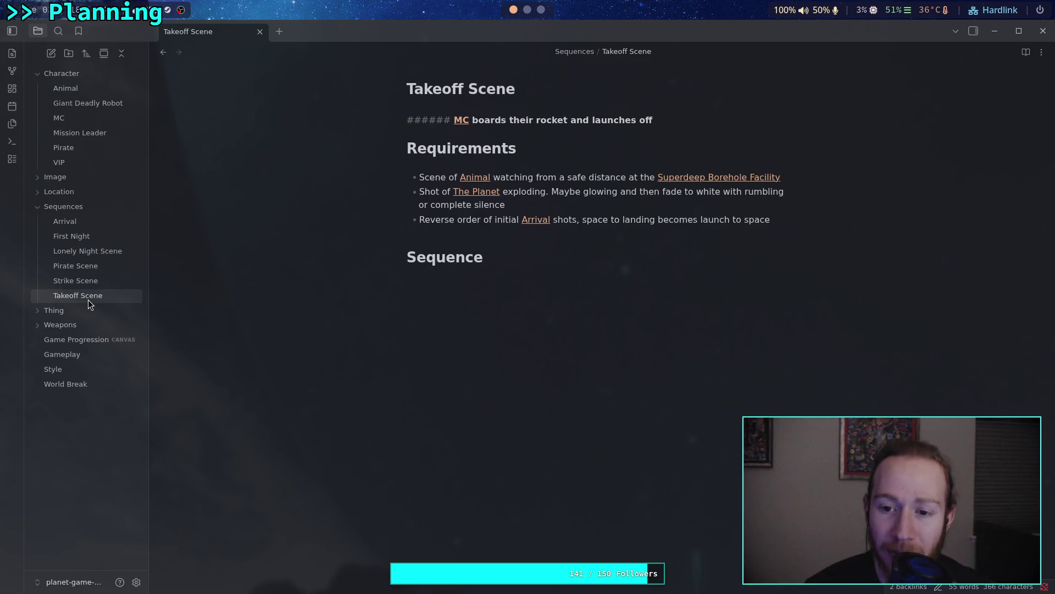
pyautogui.click(84, 220)
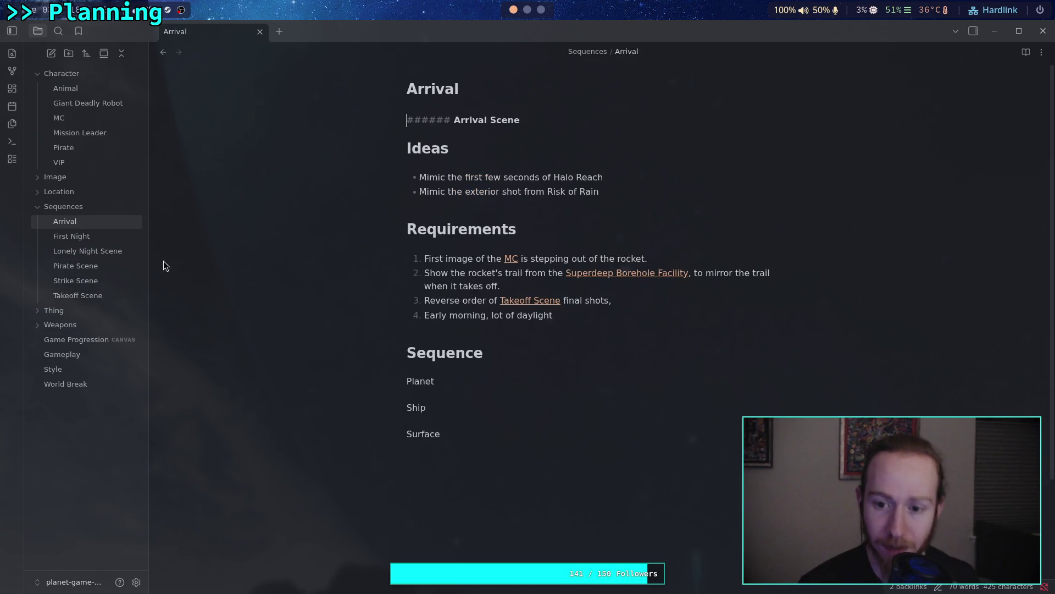
pyautogui.click(623, 297)
pyautogui.write('nch to space become')
pyautogui.press('BackSpace')
pyautogui.write('sp')
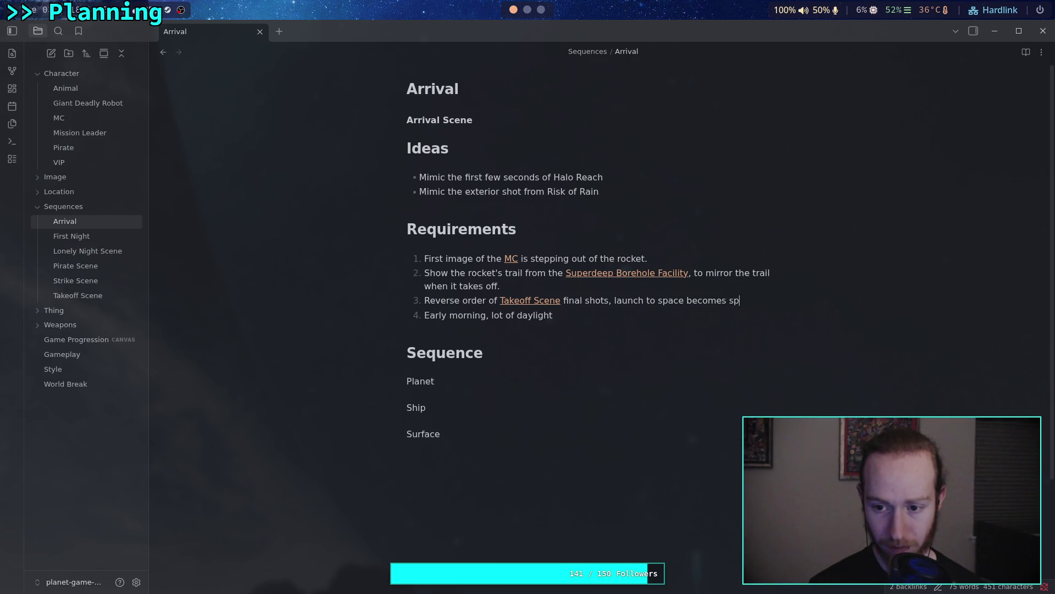
pyautogui.write('ace to landing')
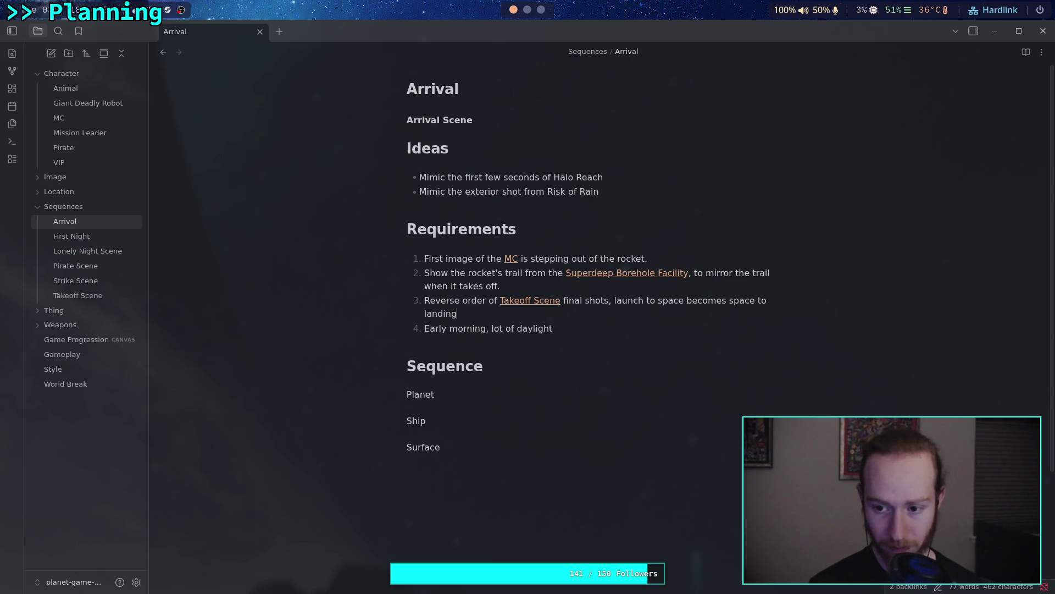
pyautogui.click(633, 346)
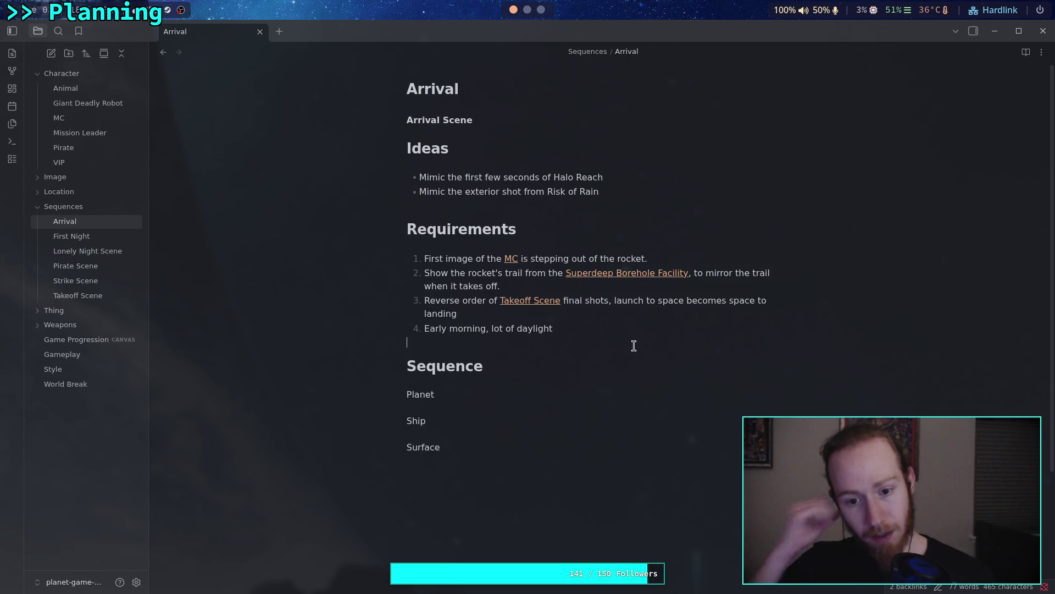
pyautogui.click(75, 297)
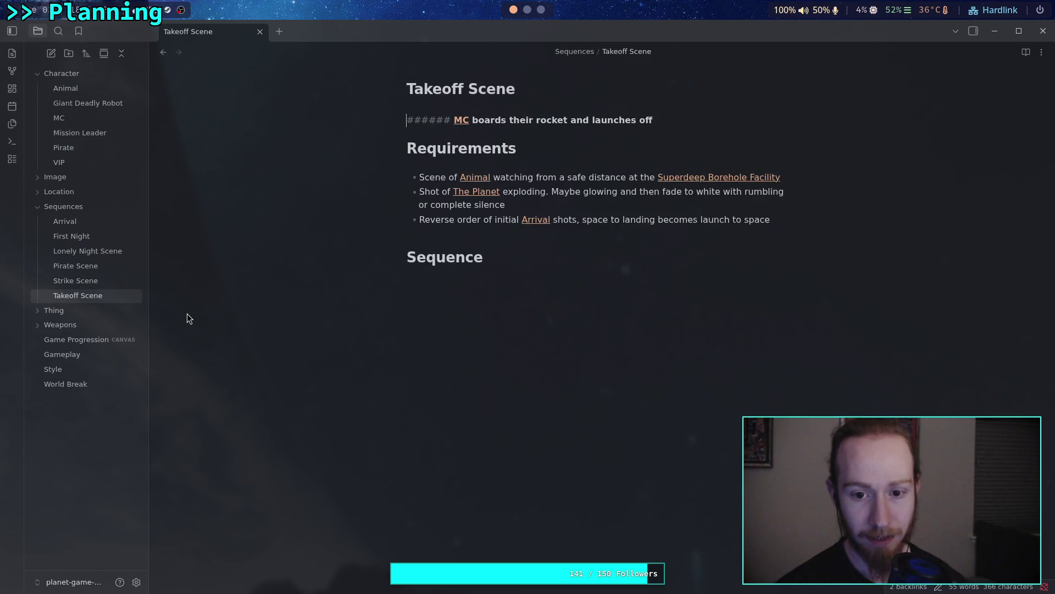
# Add a Takeoff Scene requirement 'Late in the day, just after sunset'
pyautogui.click(799, 224)
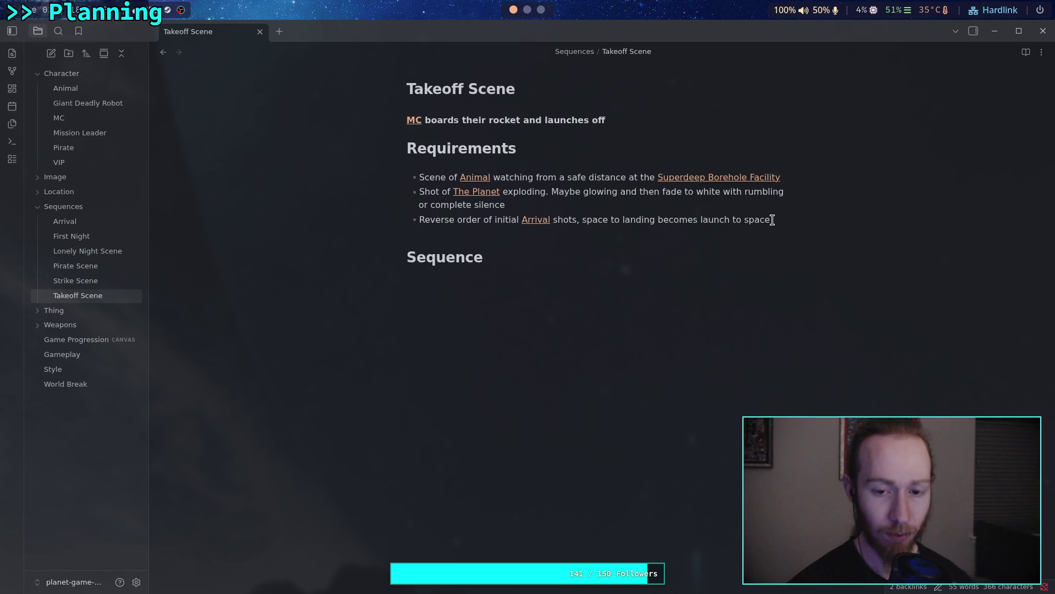
pyautogui.press('Return')
pyautogui.write('Lat')
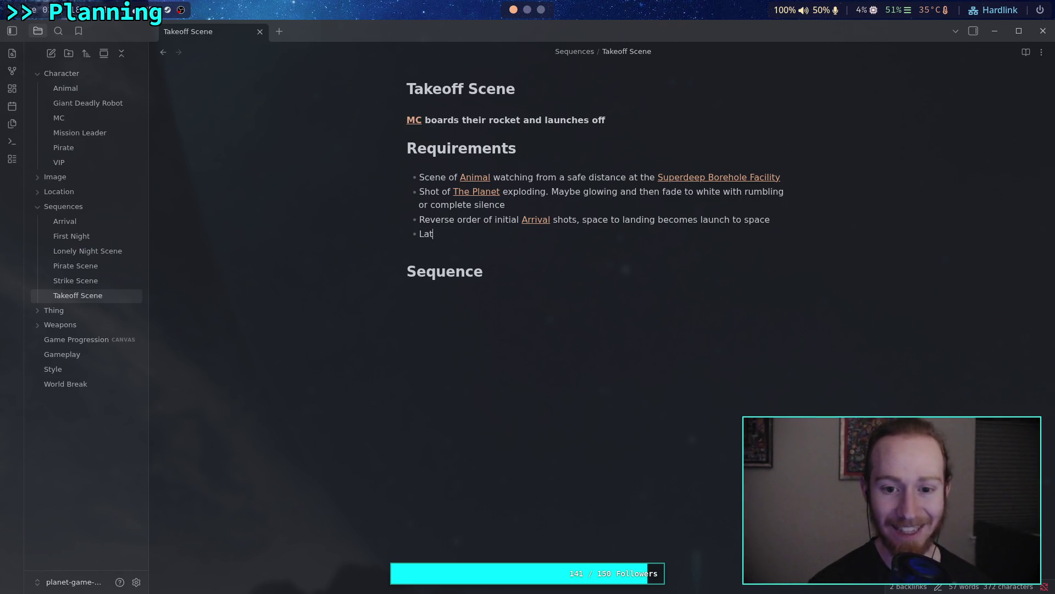
pyautogui.write('e in the day, ')
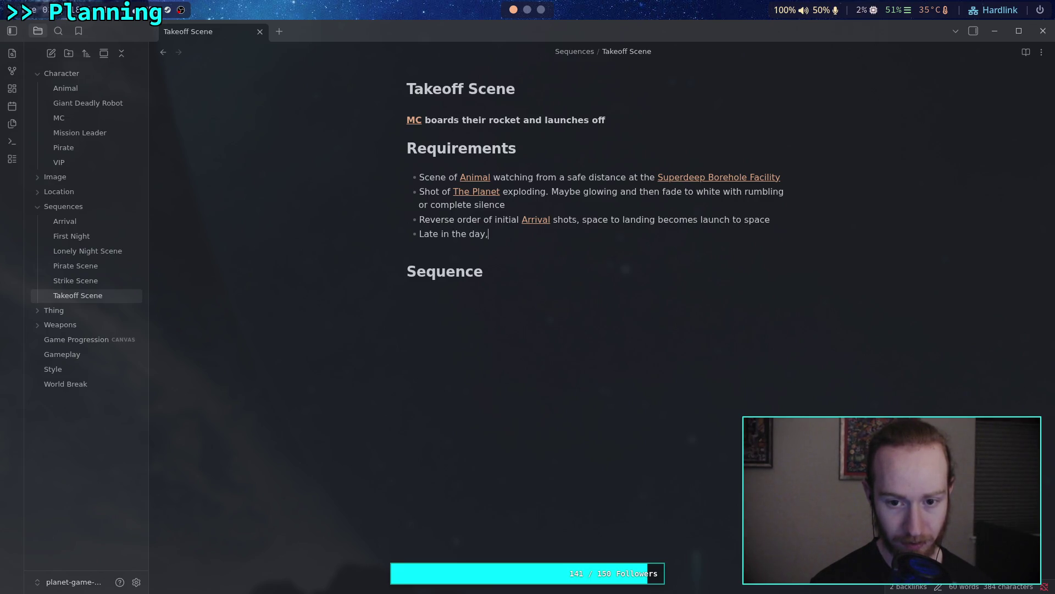
pyautogui.write('su')
pyautogui.press('BackSpace')
pyautogui.press('BackSpace')
pyautogui.press('BackSpace')
pyautogui.write('nset or')
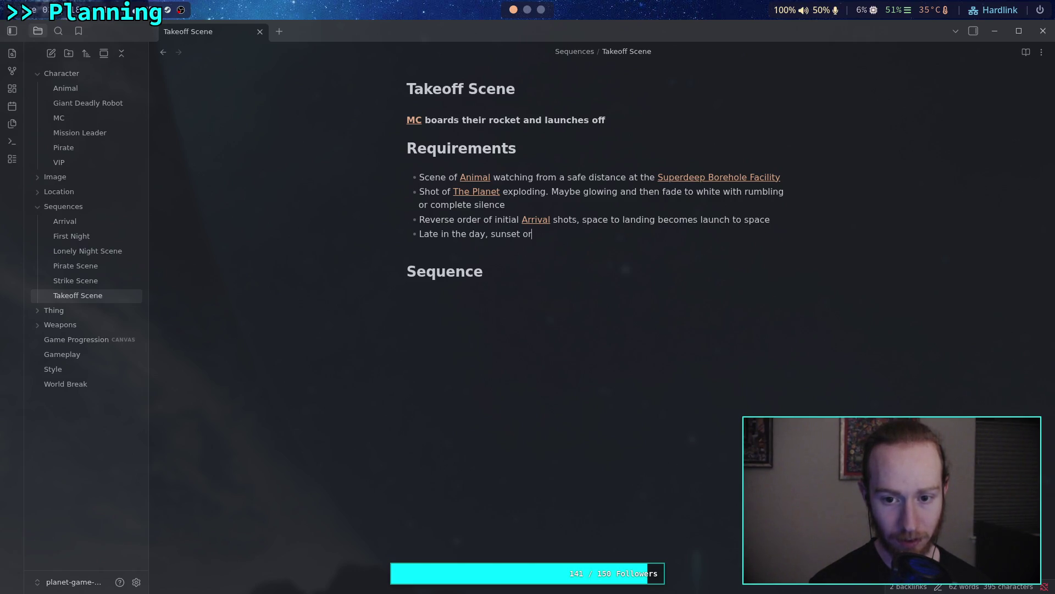
pyautogui.write(' just after')
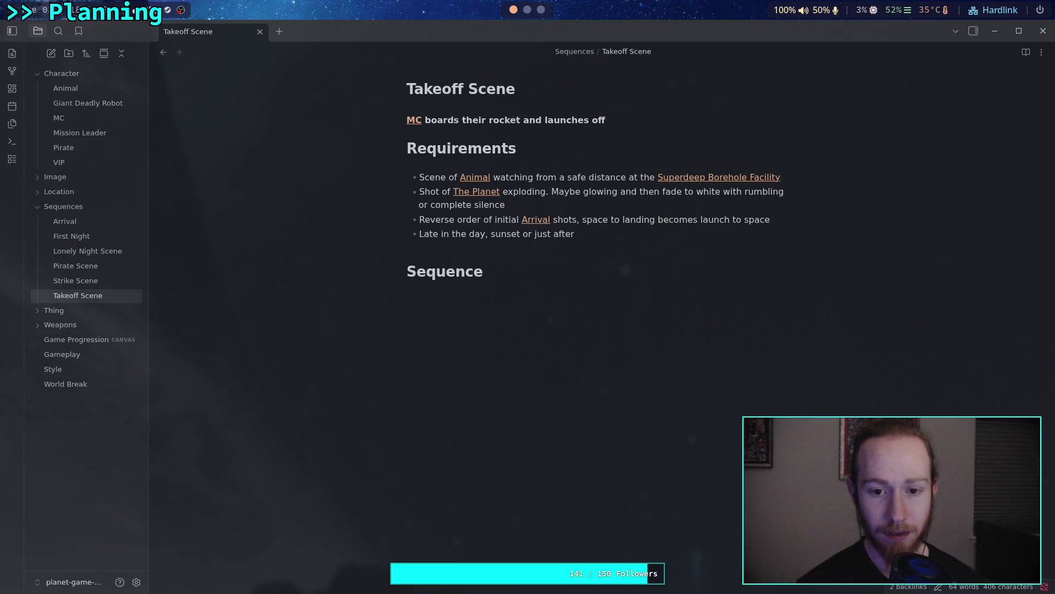
pyautogui.press('BackSpace')
pyautogui.press('BackSpace')
pyautogui.press('BackSpace')
pyautogui.write('st after suns')
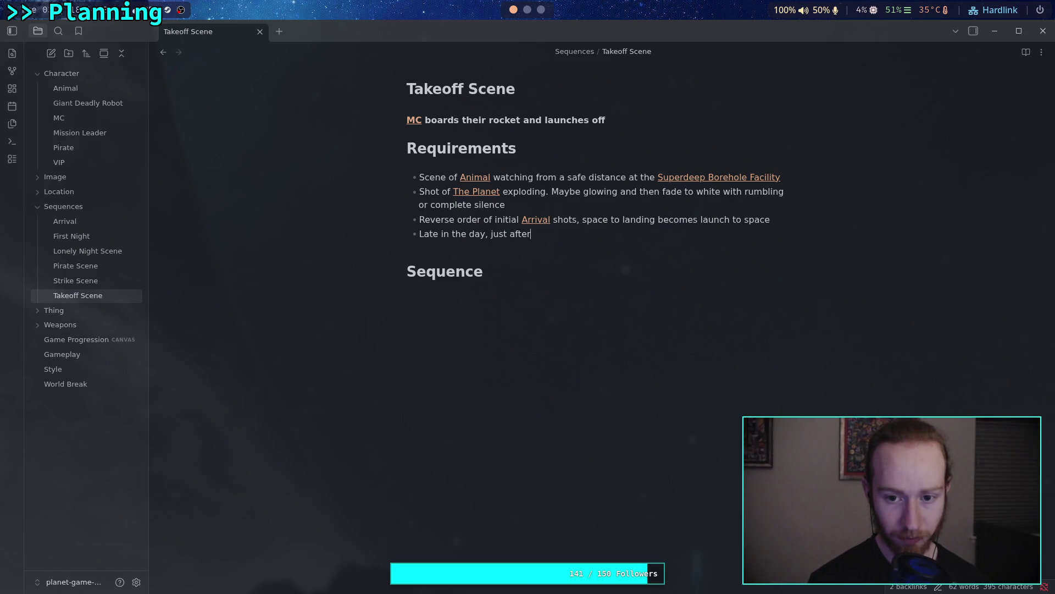
pyautogui.write('et')
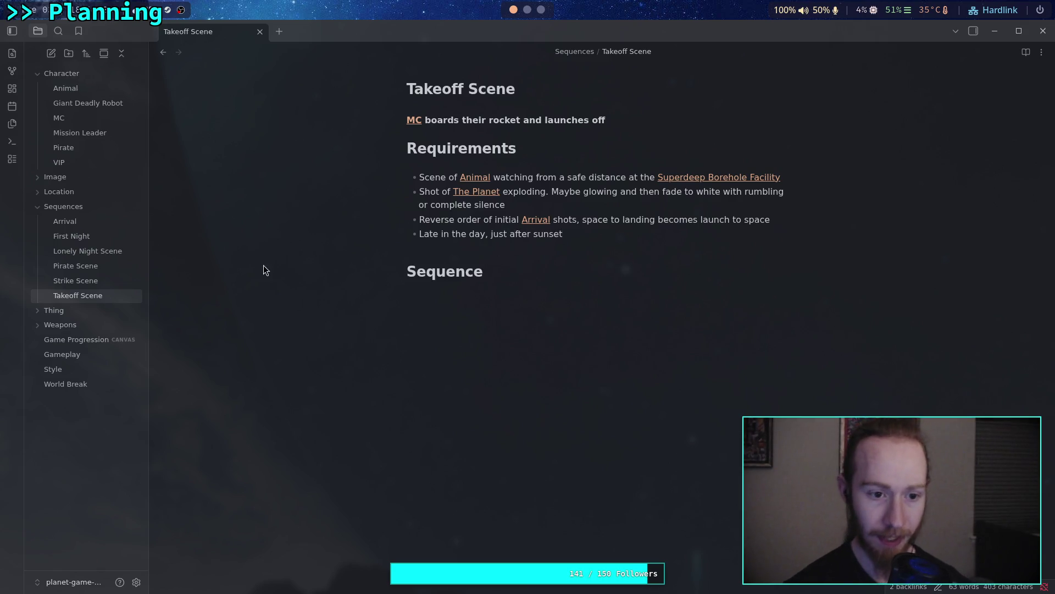
# Change 'lot of daylight' in Arrival's requirement 4 to 'just before sunrise'
pyautogui.click(77, 221)
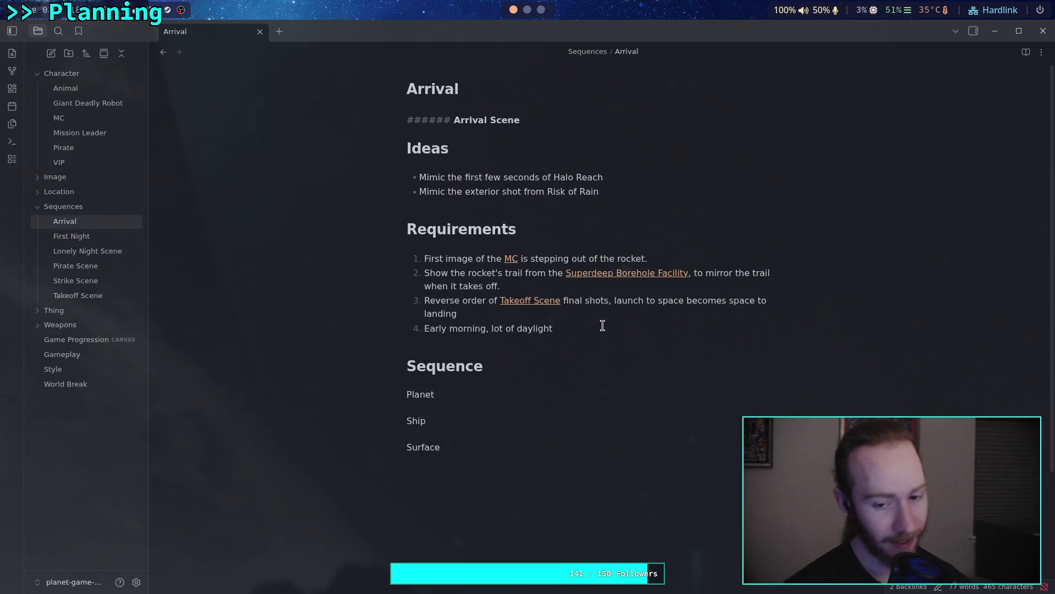
pyautogui.moveTo(553, 328); pyautogui.dragTo(490, 326)
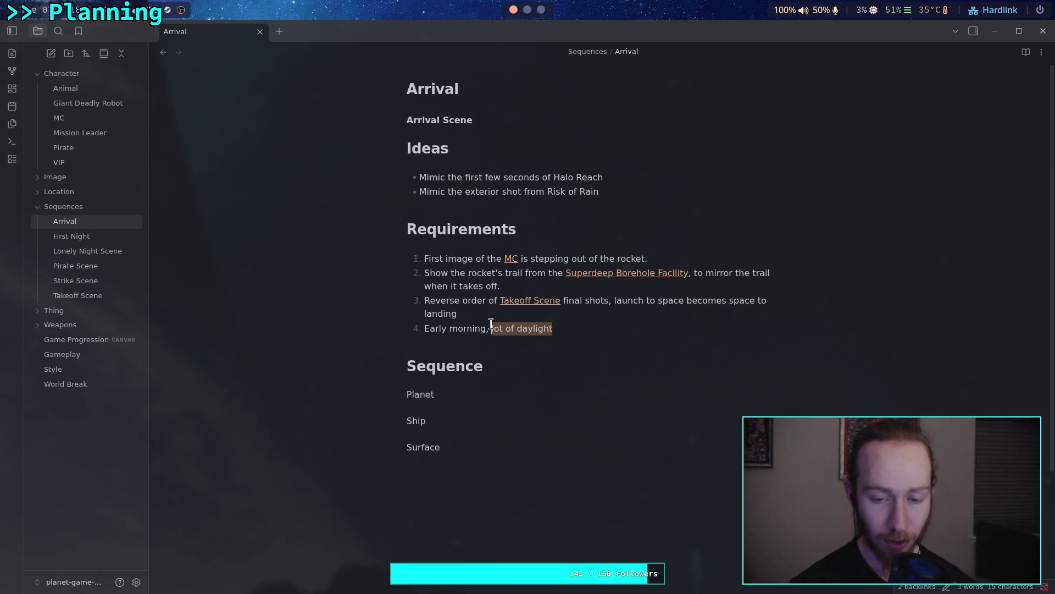
pyautogui.write('just before ')
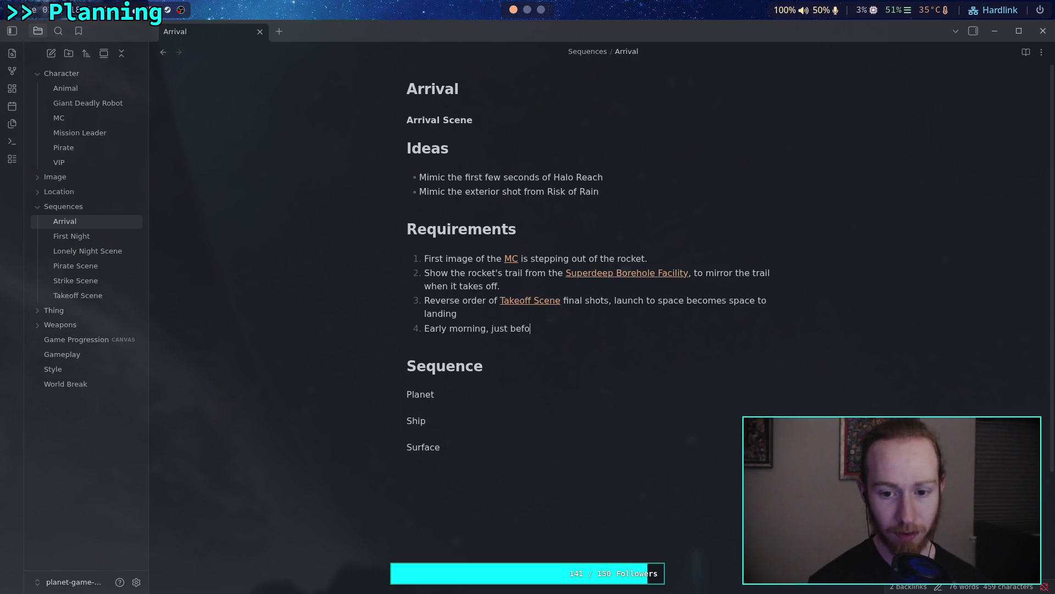
pyautogui.write('sunrise')
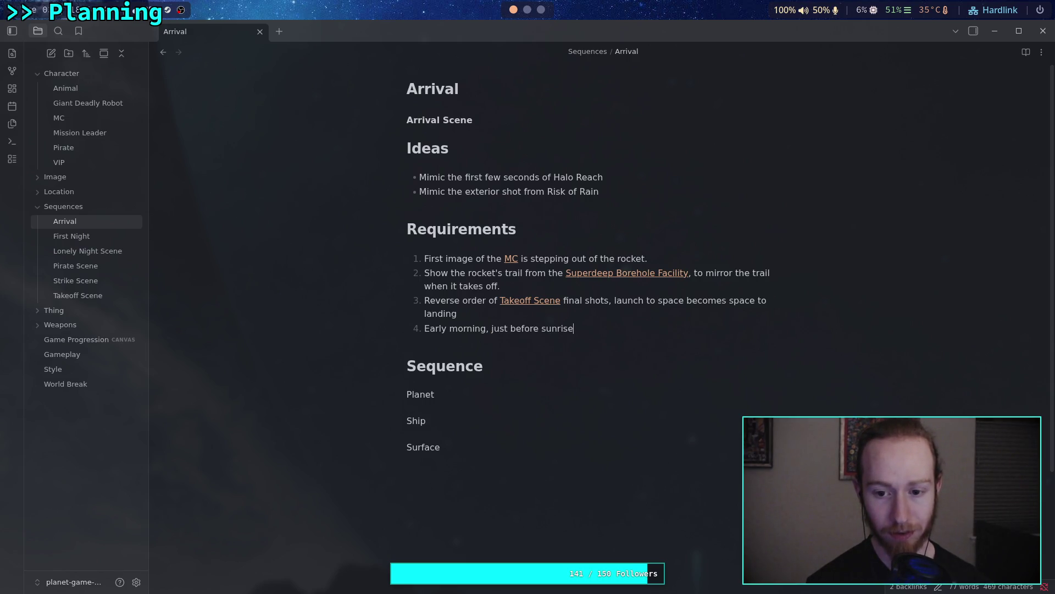
pyautogui.click(521, 393)
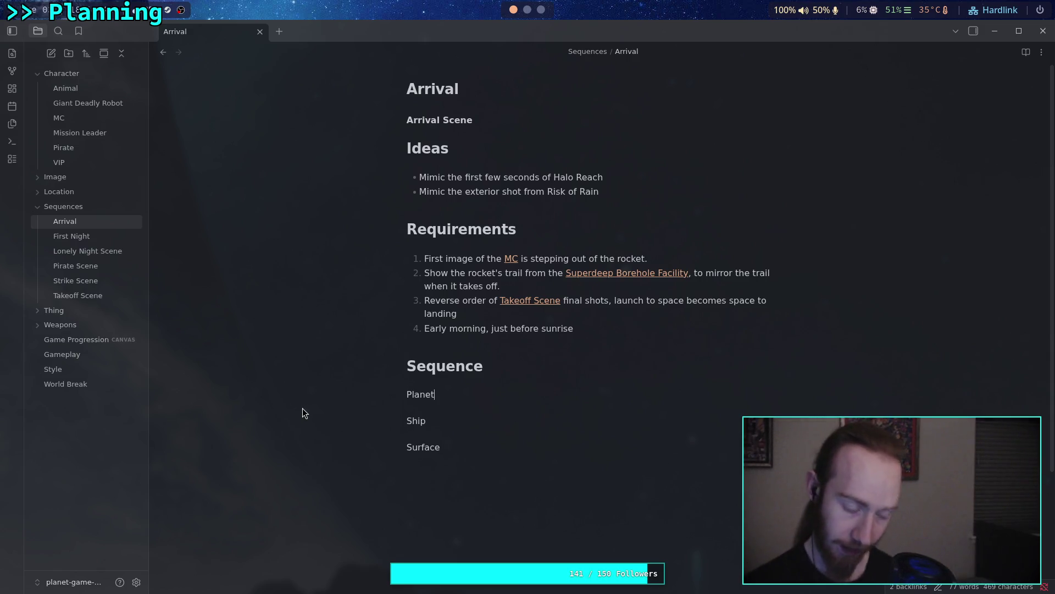
pyautogui.click(99, 236)
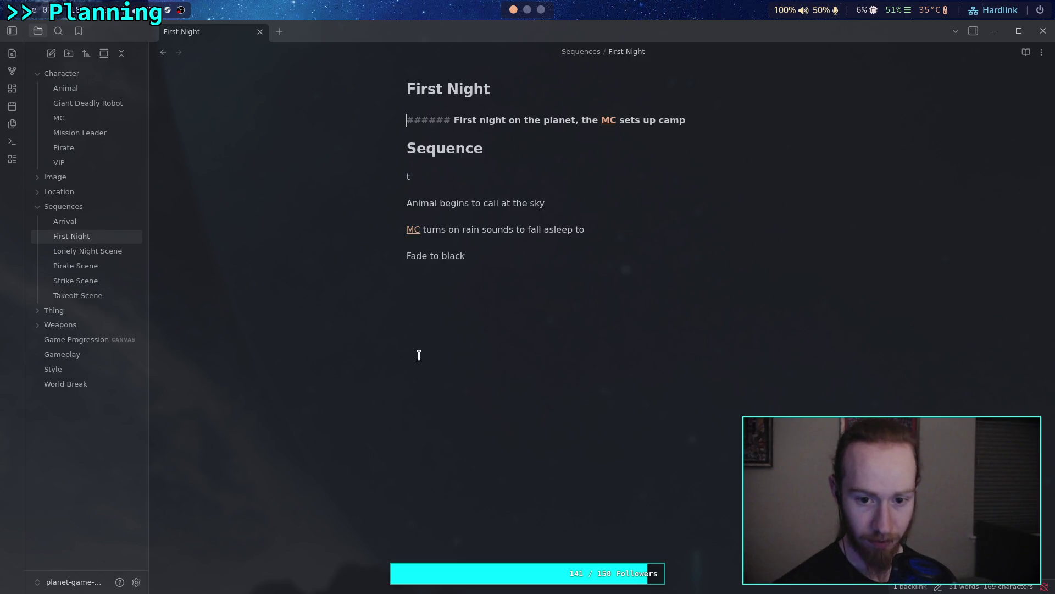
# List Surface, Rocket, Planet under Takeoff Scene's Sequence heading
pyautogui.click(521, 175)
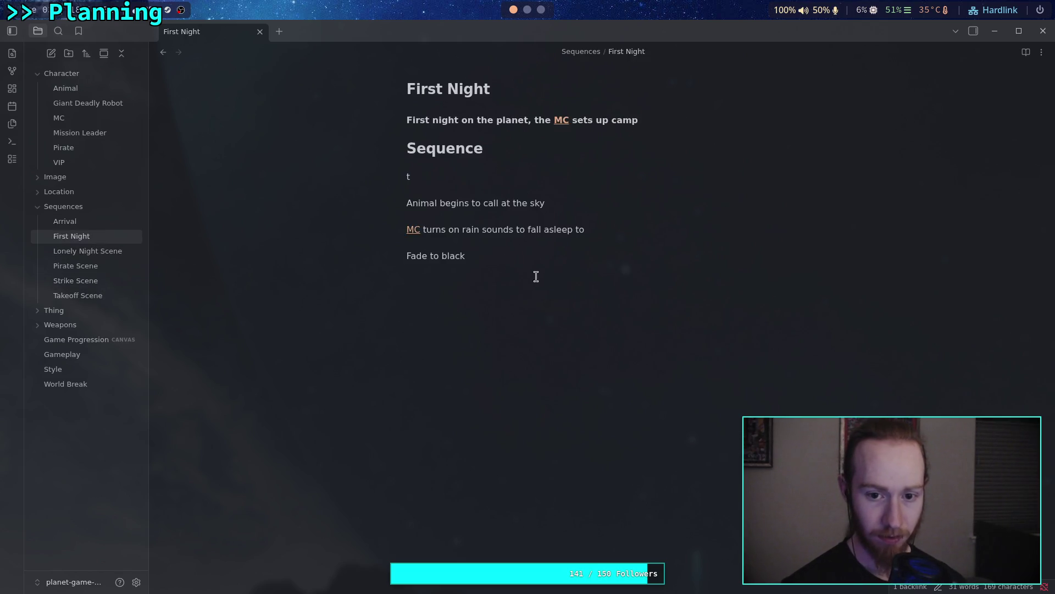
pyautogui.click(129, 296)
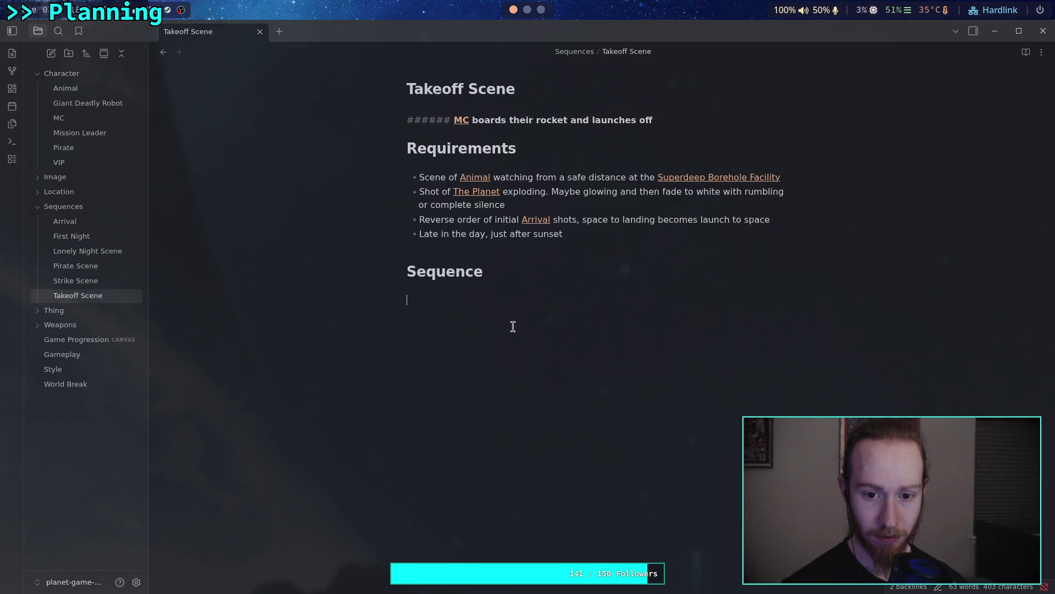
pyautogui.write('Surface')
pyautogui.press('Return')
pyautogui.write('cket')
pyautogui.press('BackSpace')
pyautogui.press('BackSpace')
pyautogui.press('BackSpace')
pyautogui.write('oc')
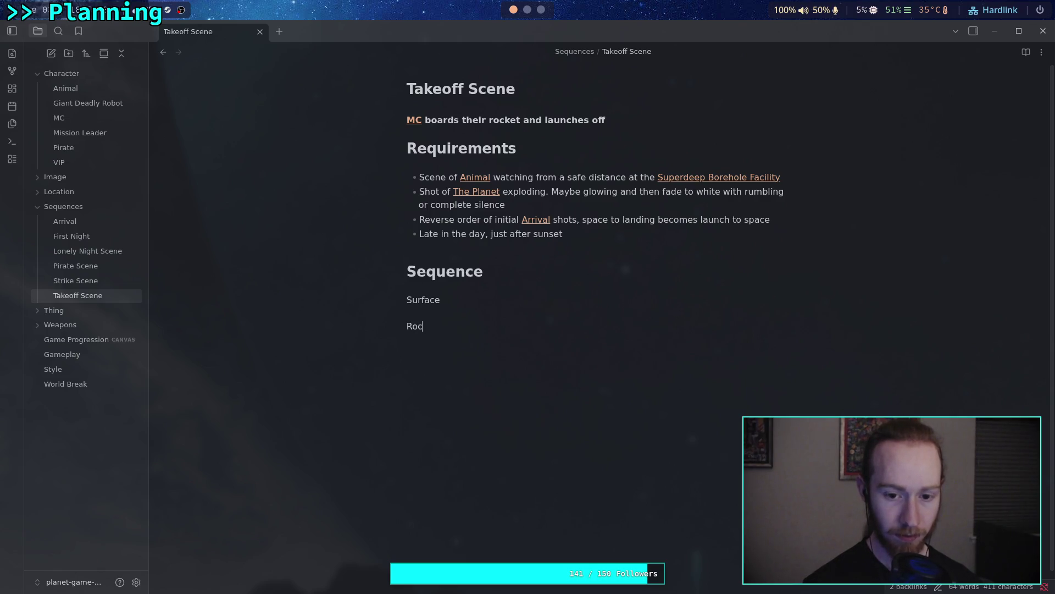
pyautogui.write('ket  Planet')
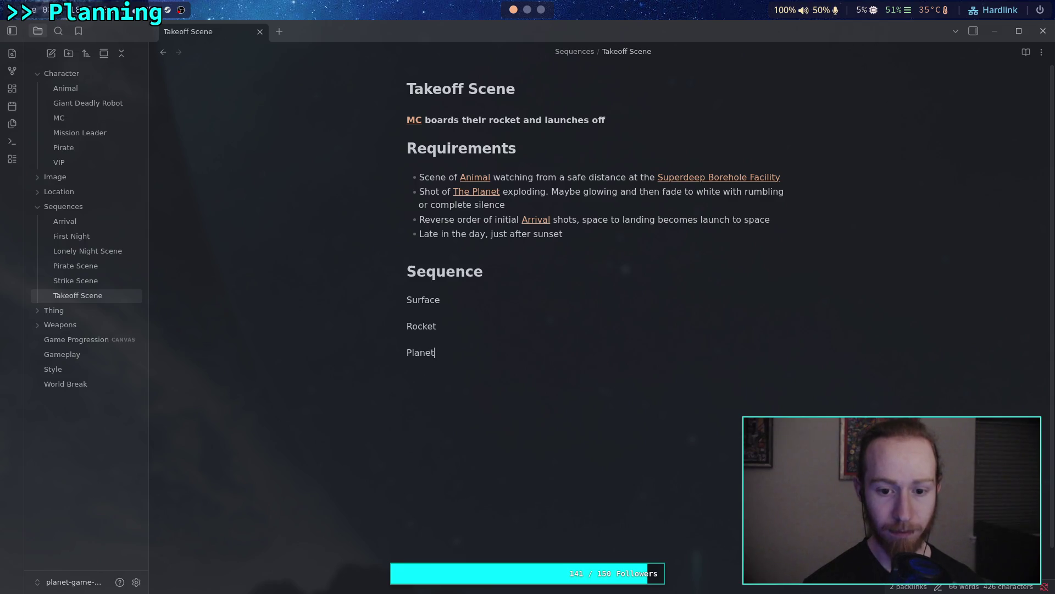
# Change the Ship line in Arrival's Sequence to Rocket
pyautogui.click(53, 226)
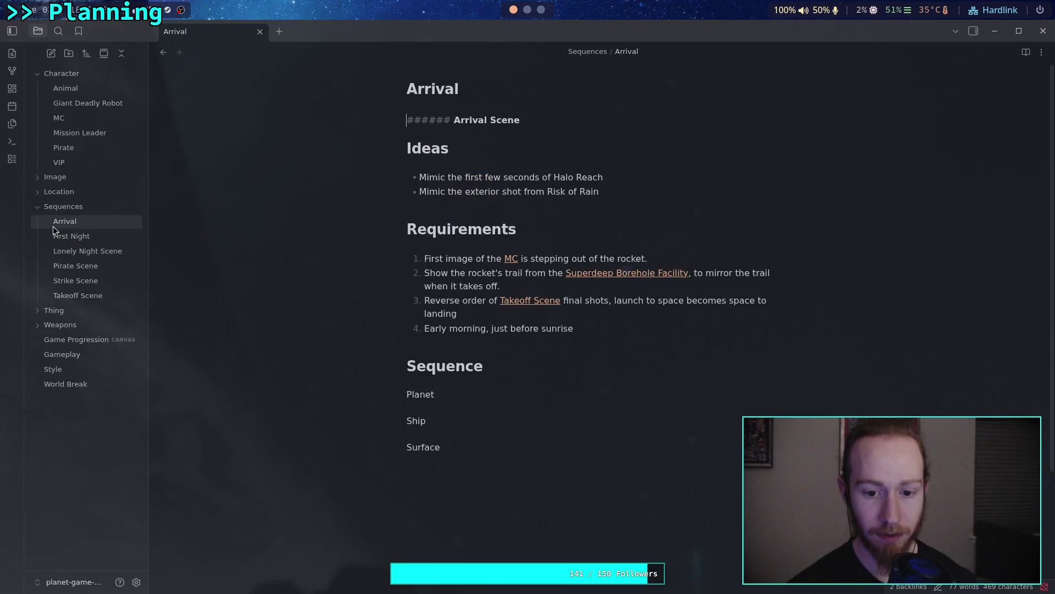
pyautogui.click(104, 300)
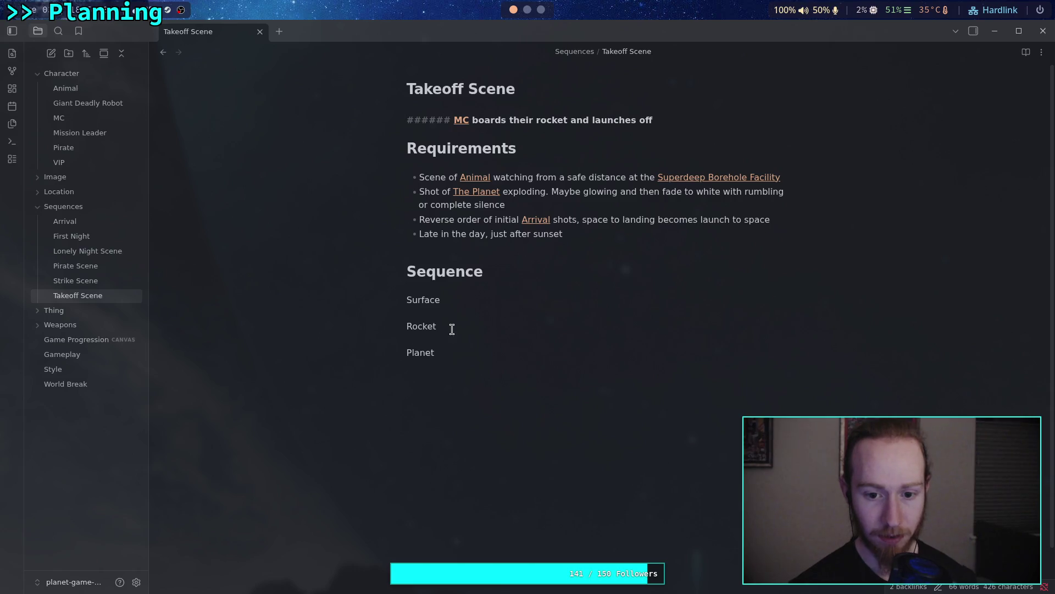
pyautogui.click(124, 226)
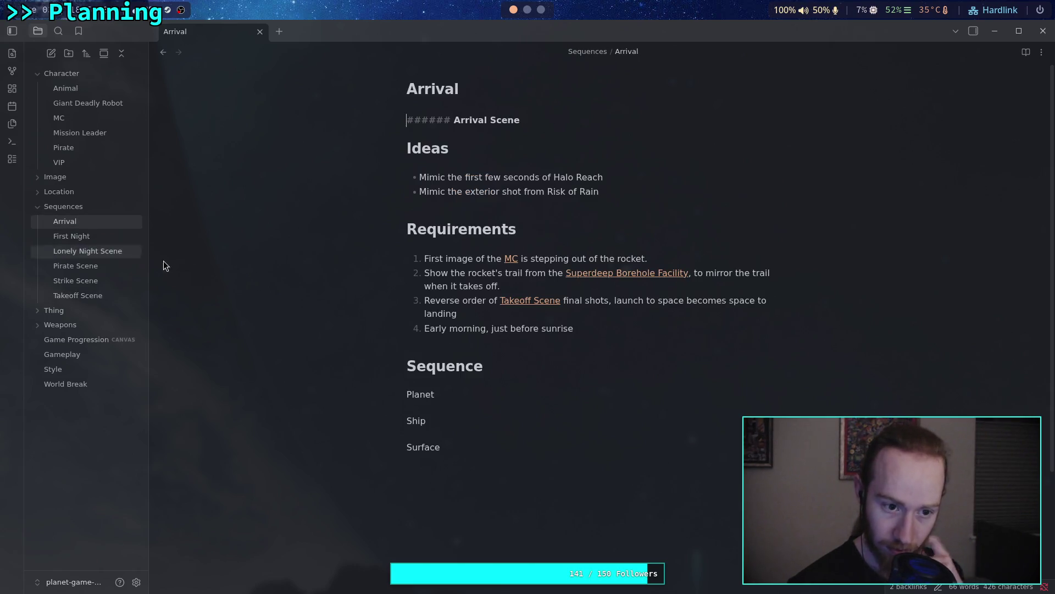
pyautogui.doubleClick(416, 421)
pyautogui.write('Co')
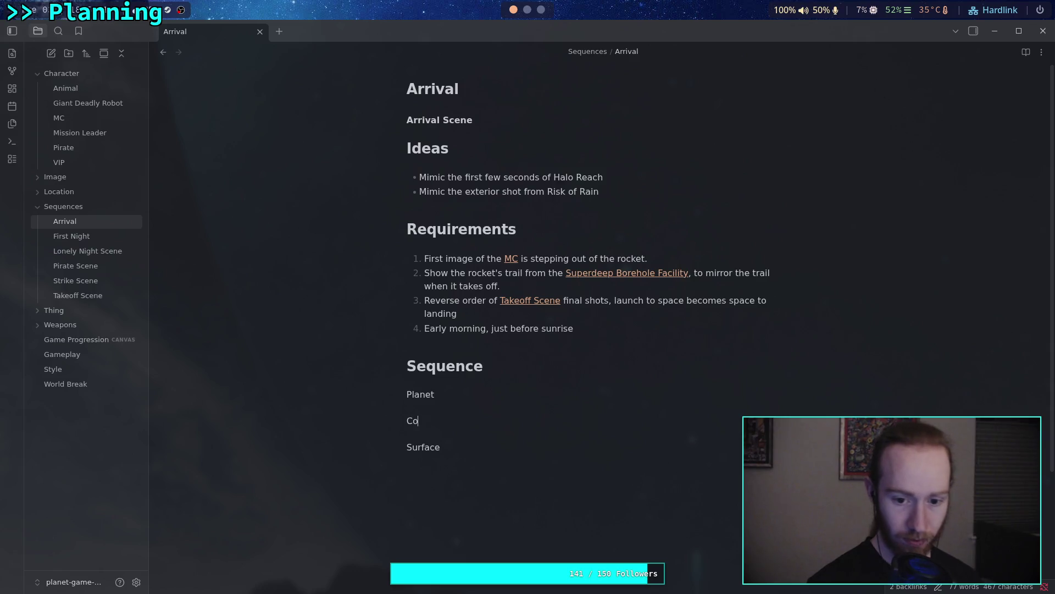
pyautogui.press('BackSpace')
pyautogui.write('Roc')
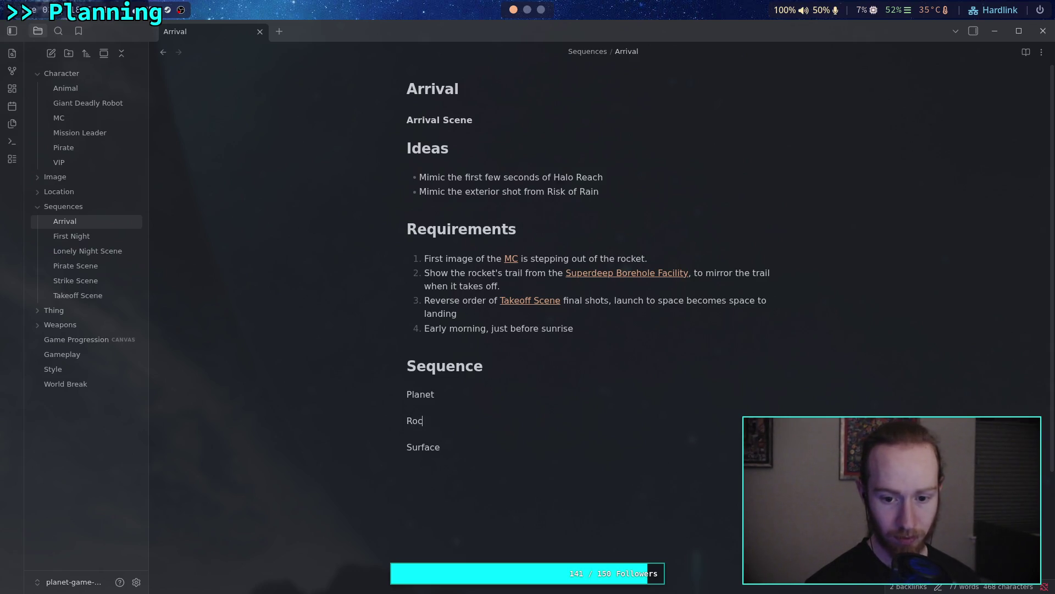
pyautogui.write('ket')
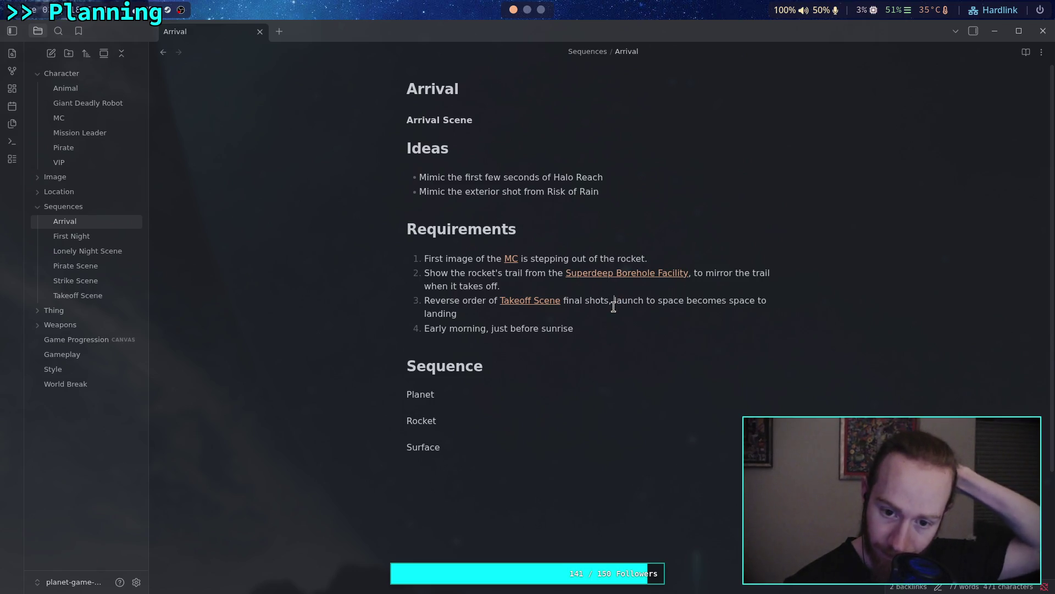
# Replace Arrival requirement 3's launch-to-space wording with the shot list ending 'Rocket, Surface.'
pyautogui.moveTo(614, 301); pyautogui.dragTo(475, 315)
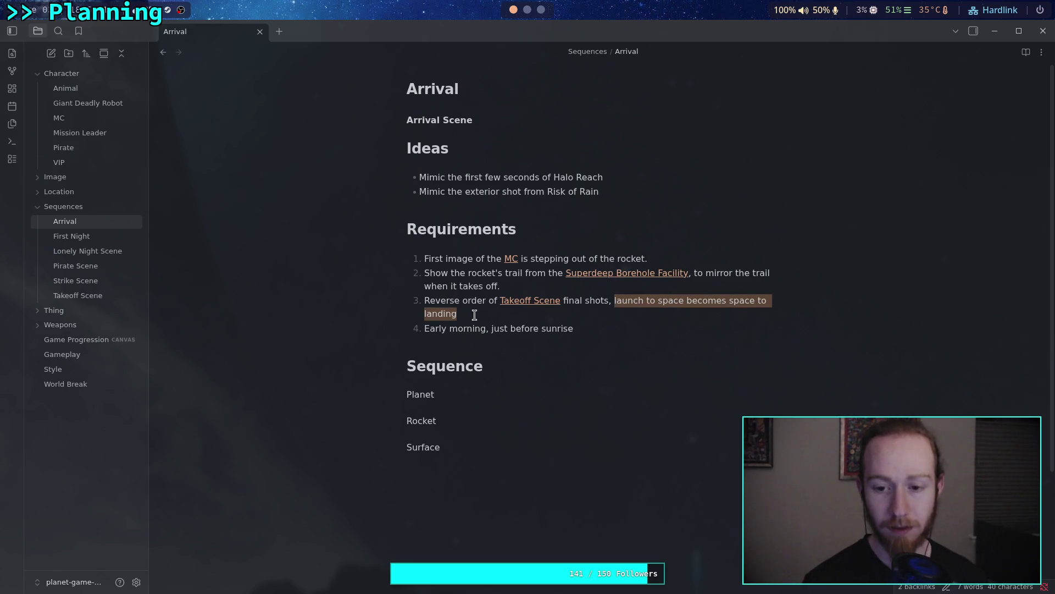
pyautogui.press('BackSpace')
pyautogui.press('BackSpace')
pyautogui.press('BackSpace')
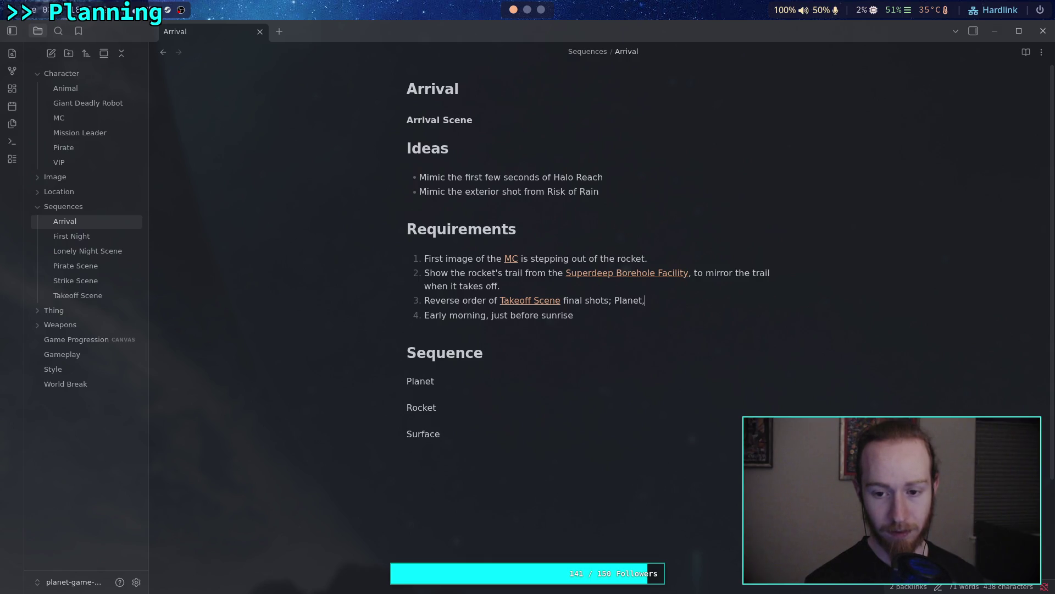
pyautogui.write(' Rock')
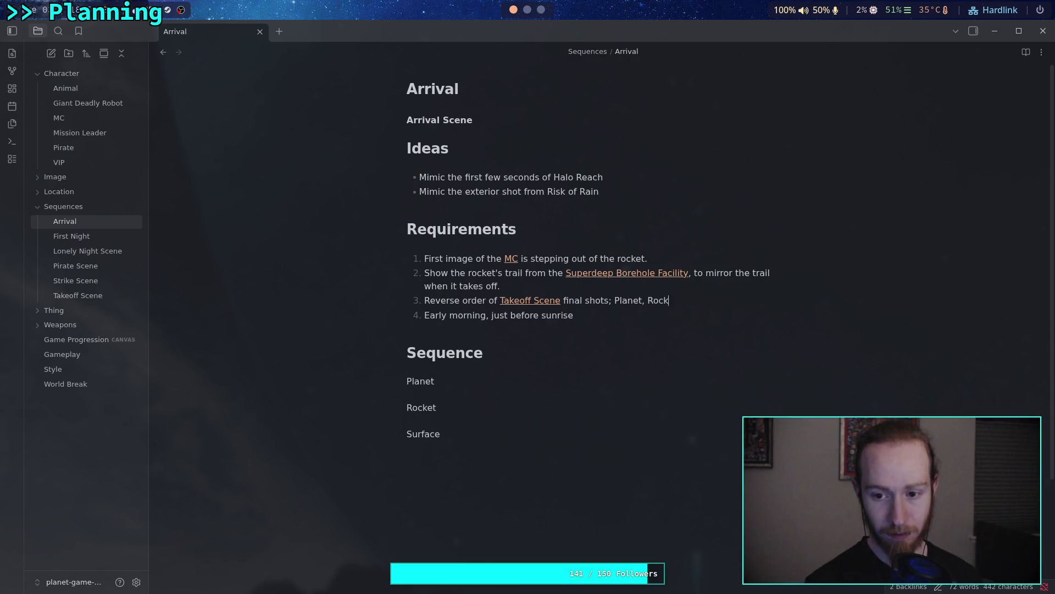
pyautogui.write('et, Sur')
pyautogui.press('BackSpace')
pyautogui.press('BackSpace')
pyautogui.write('urface.')
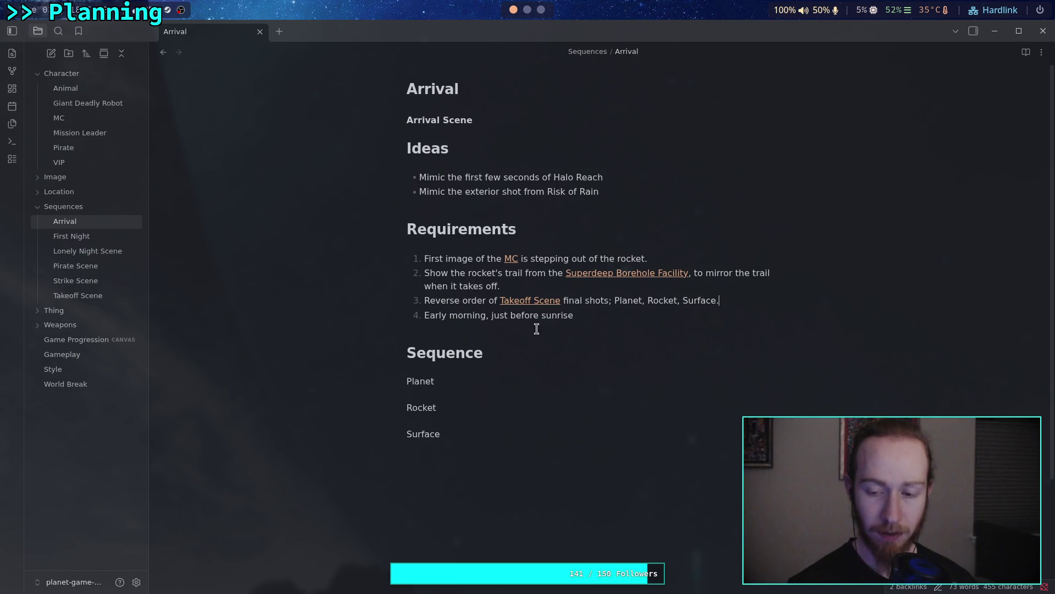
# Fix the Planet entry and put the early-morning requirement back on its own line
pyautogui.doubleClick(640, 302)
pyautogui.write('Orbit')
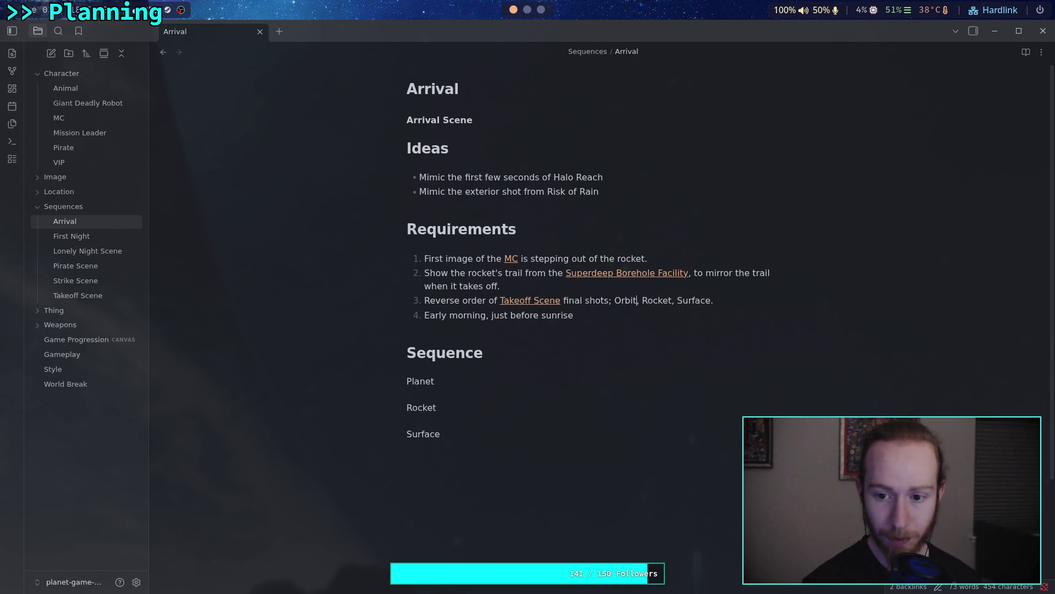
pyautogui.click(572, 388)
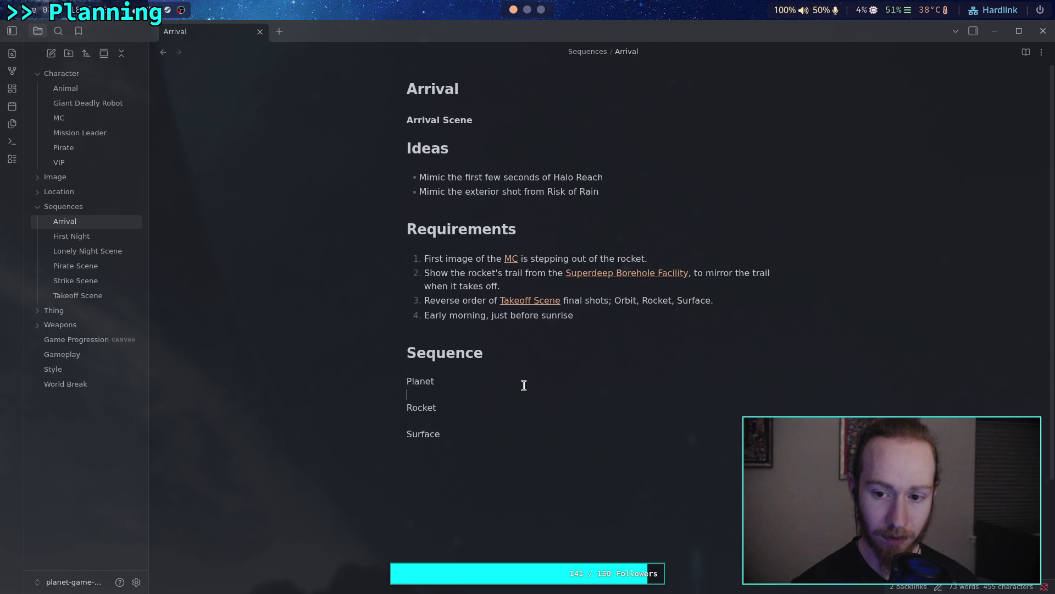
pyautogui.click(615, 297)
pyautogui.write('Planet')
pyautogui.press('End')
pyautogui.press('Delete')
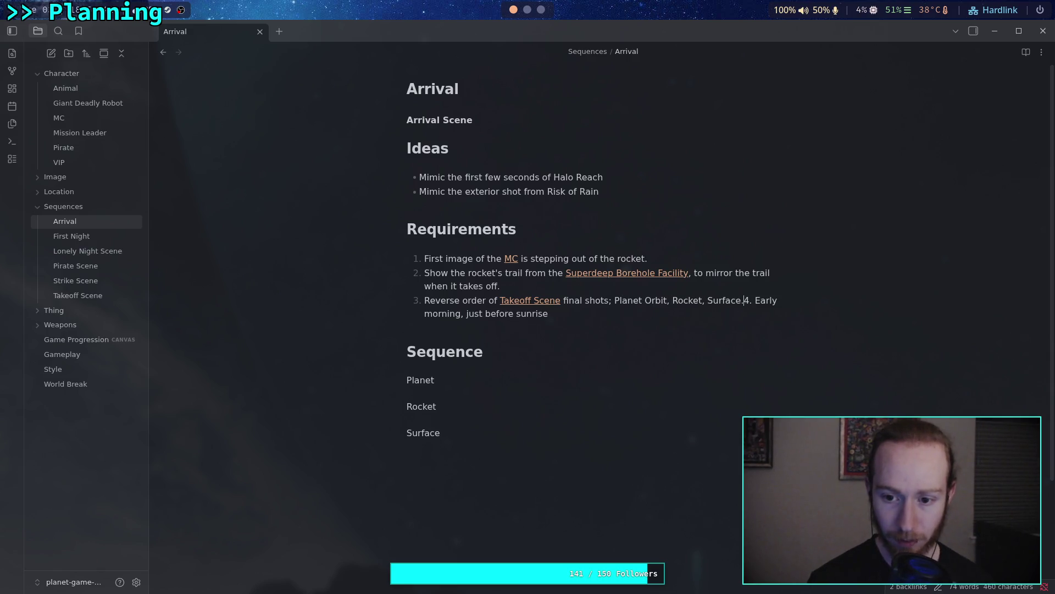
pyautogui.press('Return')
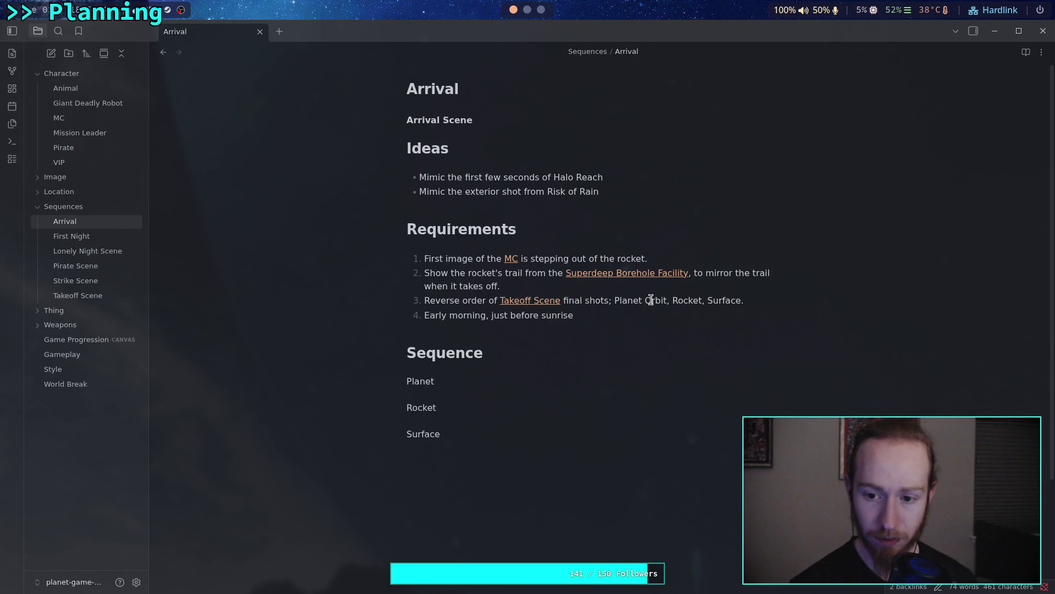
# Remove 'orbit' so requirement 3 lists Planet, Rocket, Surface, and delete Arrival's Sequence lines
pyautogui.click(650, 300)
pyautogui.press('BackSpace')
pyautogui.write('o')
pyautogui.moveTo(644, 300); pyautogui.dragTo(665, 297)
pyautogui.press('BackSpace')
pyautogui.press('BackSpace')
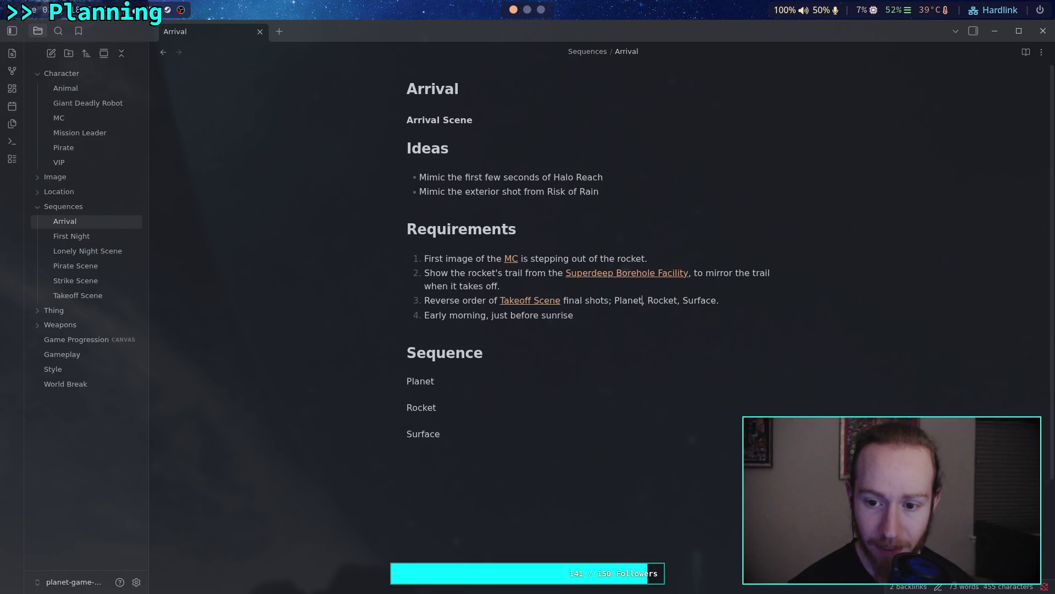
pyautogui.moveTo(470, 439); pyautogui.dragTo(357, 385)
pyautogui.press('BackSpace')
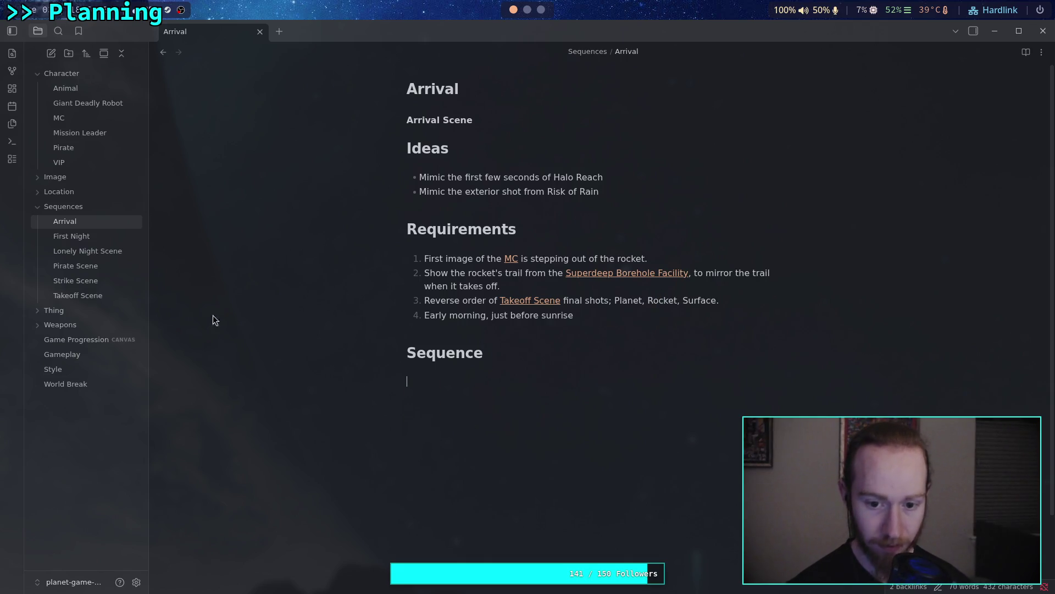
# Change Takeoff Scene's reverse-order bullet to end '; Surface, Rocket, Planet'
pyautogui.click(75, 295)
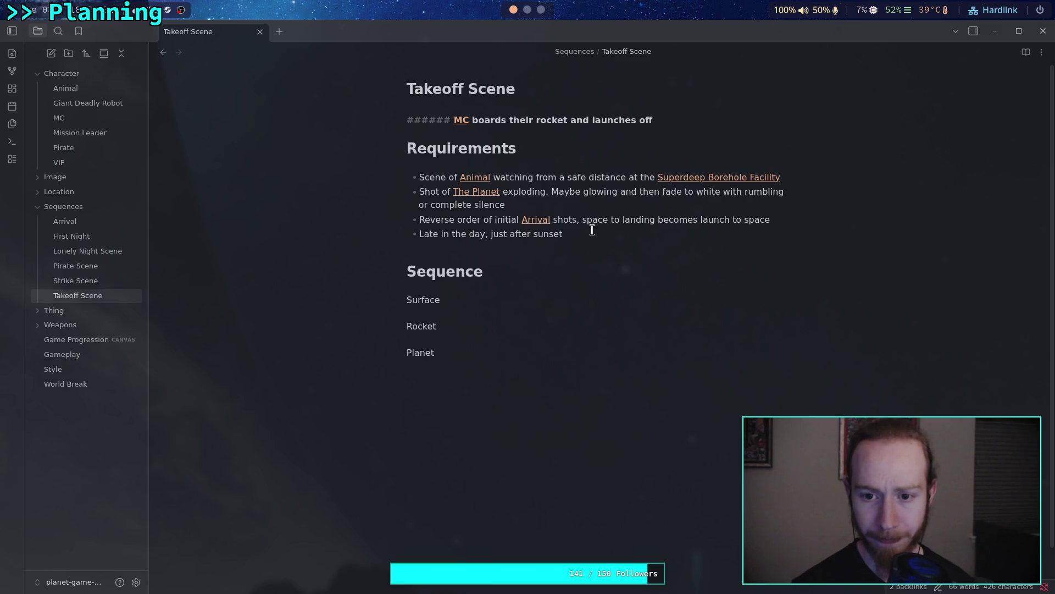
pyautogui.moveTo(574, 221)
pyautogui.mouseDown()
pyautogui.moveTo(770, 220)
pyautogui.moveTo(577, 220)
pyautogui.mouseUp()
pyautogui.press('BackSpace')
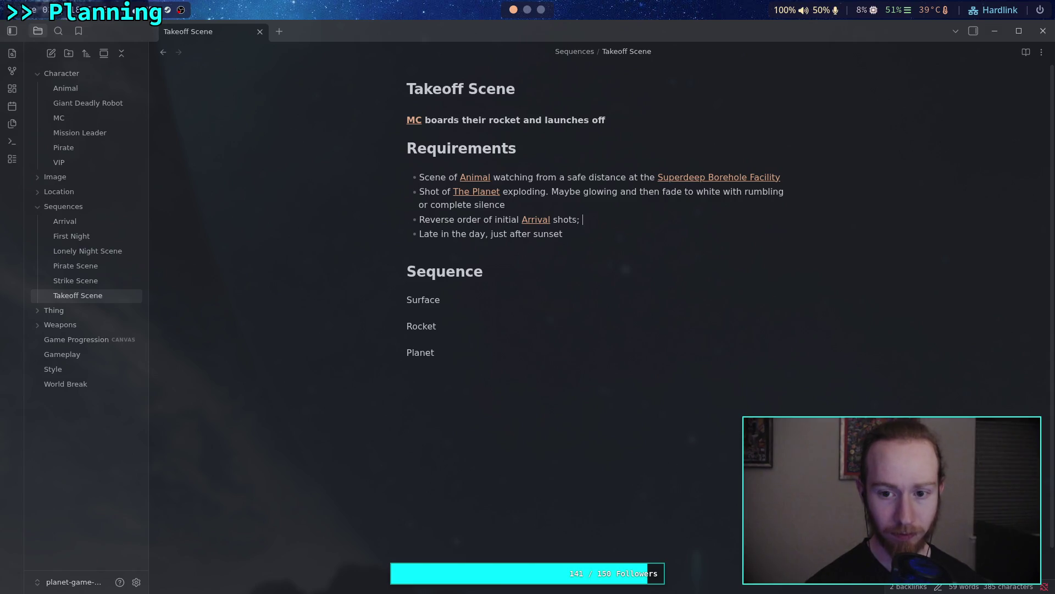
pyautogui.write('ace, Rocket, Plan')
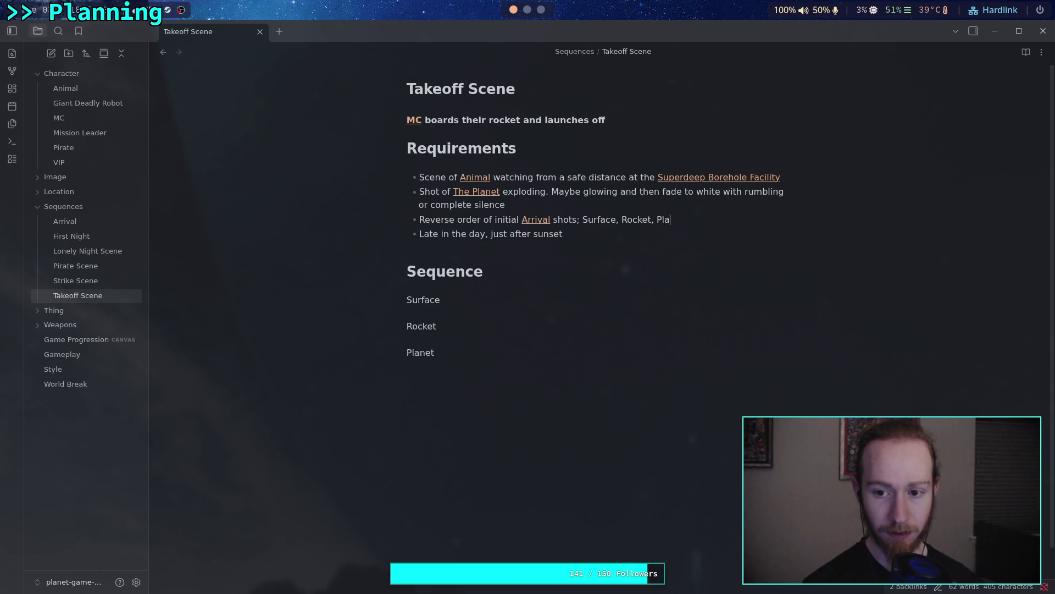
pyautogui.write('et')
pyautogui.click(549, 403)
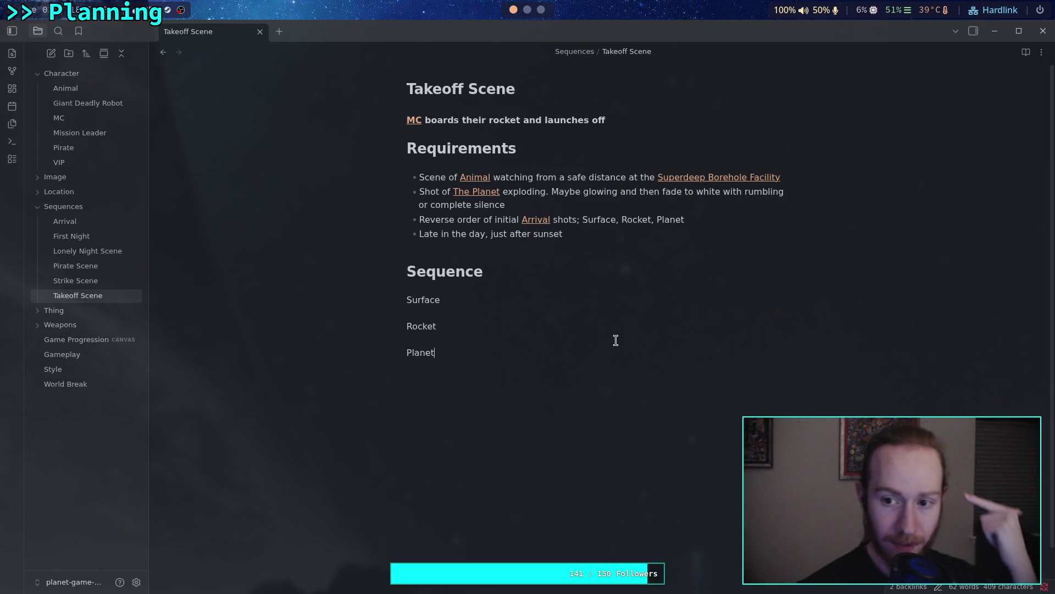
# Append 'showing the trail to mirror the same shot from the opening' to requirement 1; clear Sequence
pyautogui.click(91, 225)
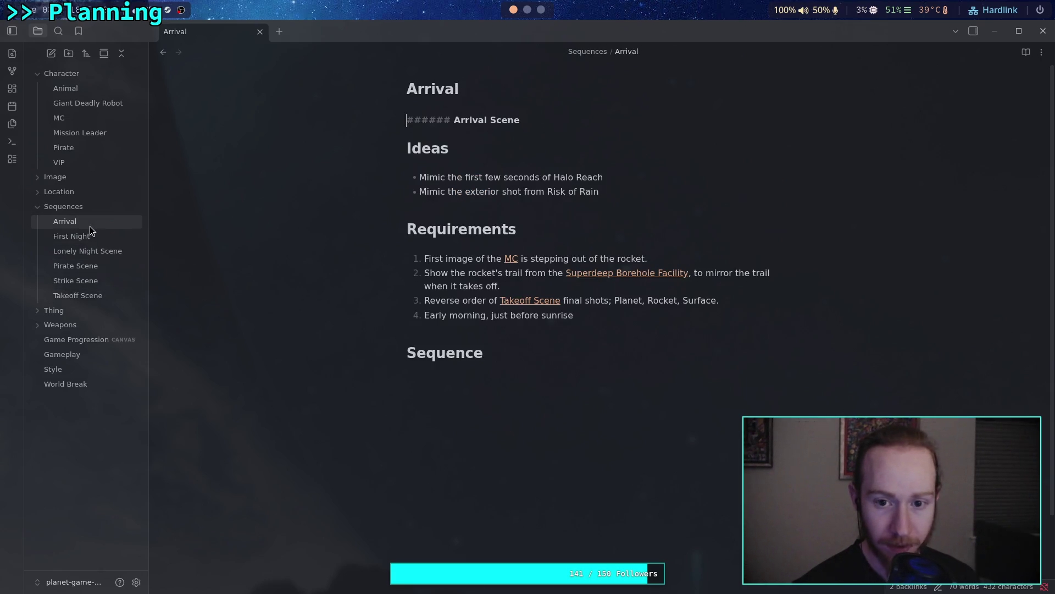
pyautogui.click(522, 285)
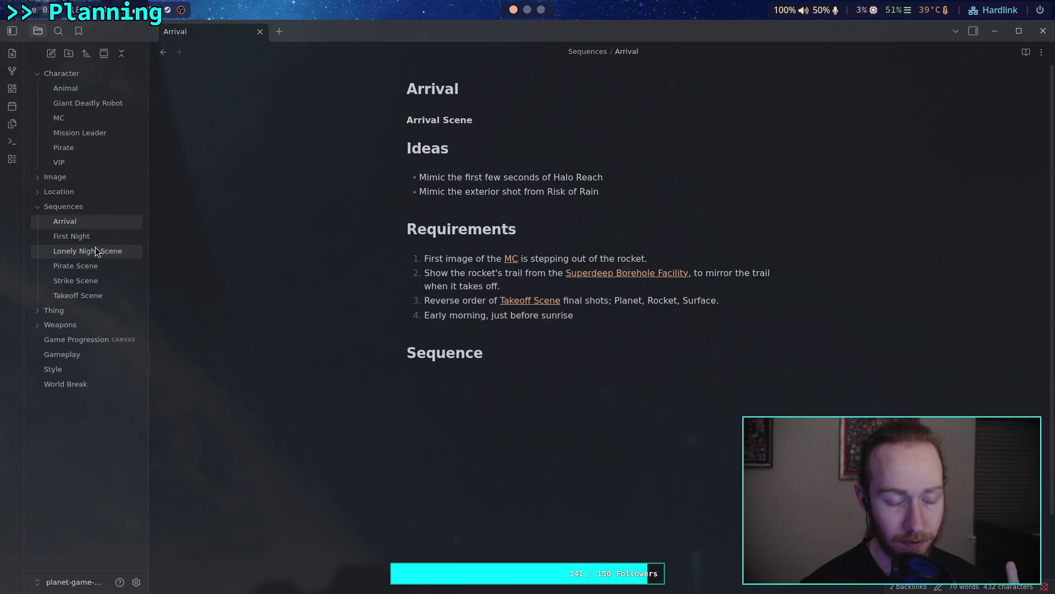
pyautogui.click(81, 297)
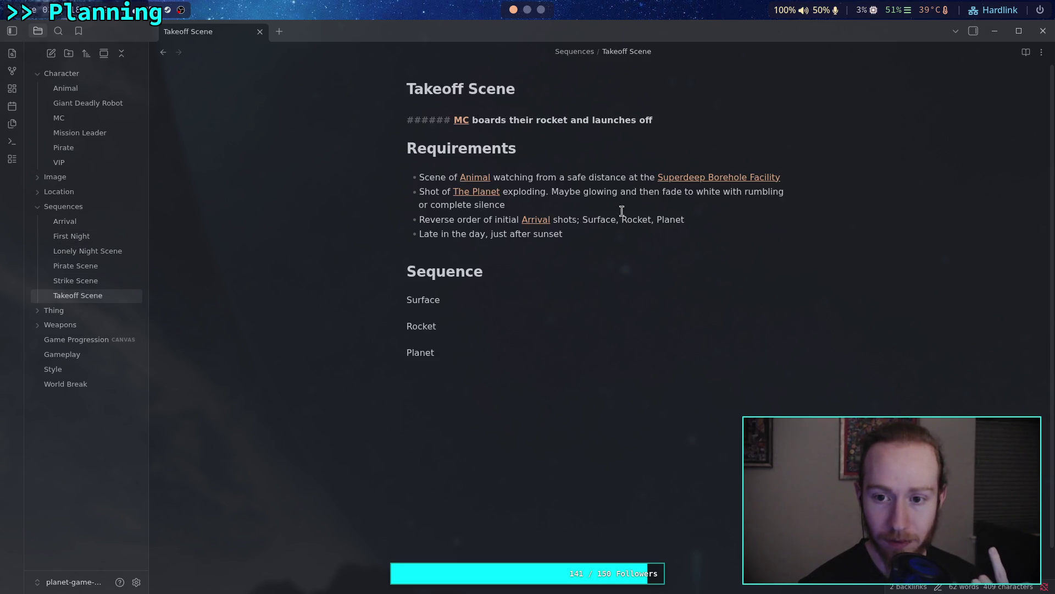
pyautogui.click(784, 177)
pyautogui.write(',')
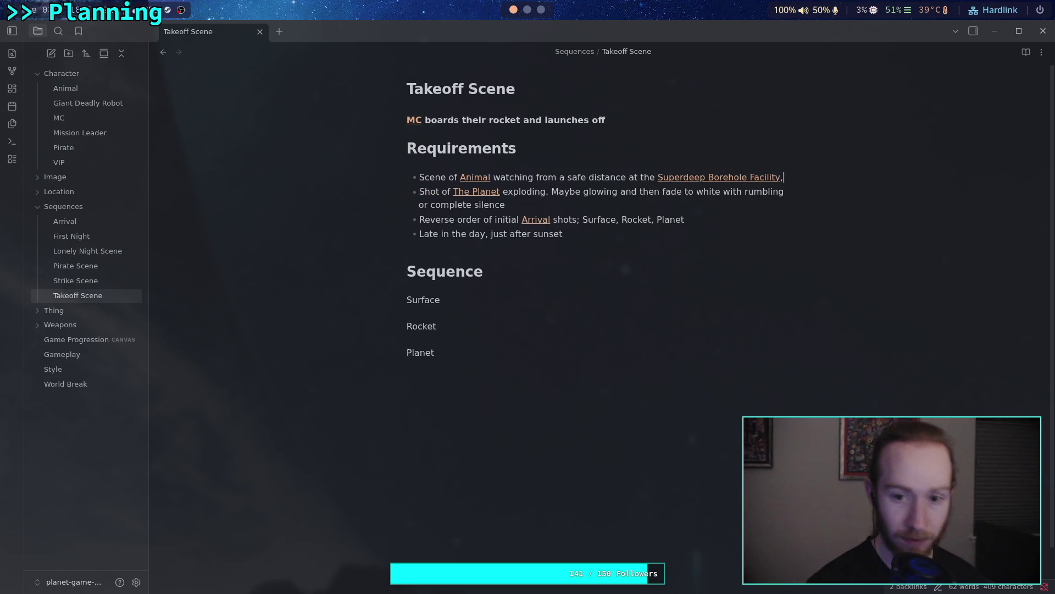
pyautogui.write(' showing the')
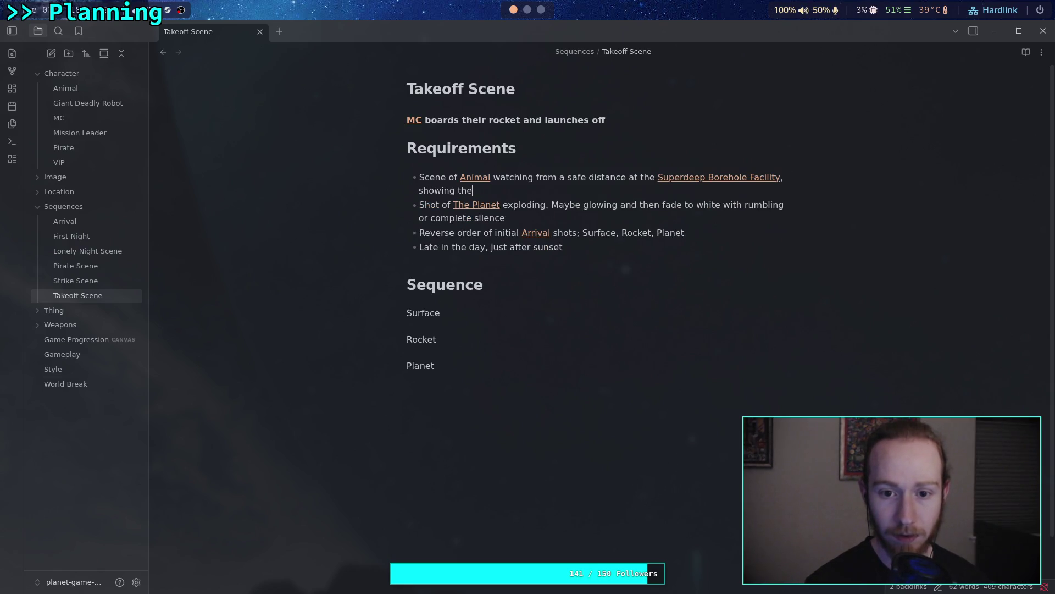
pyautogui.write(' trail to mirror the same ')
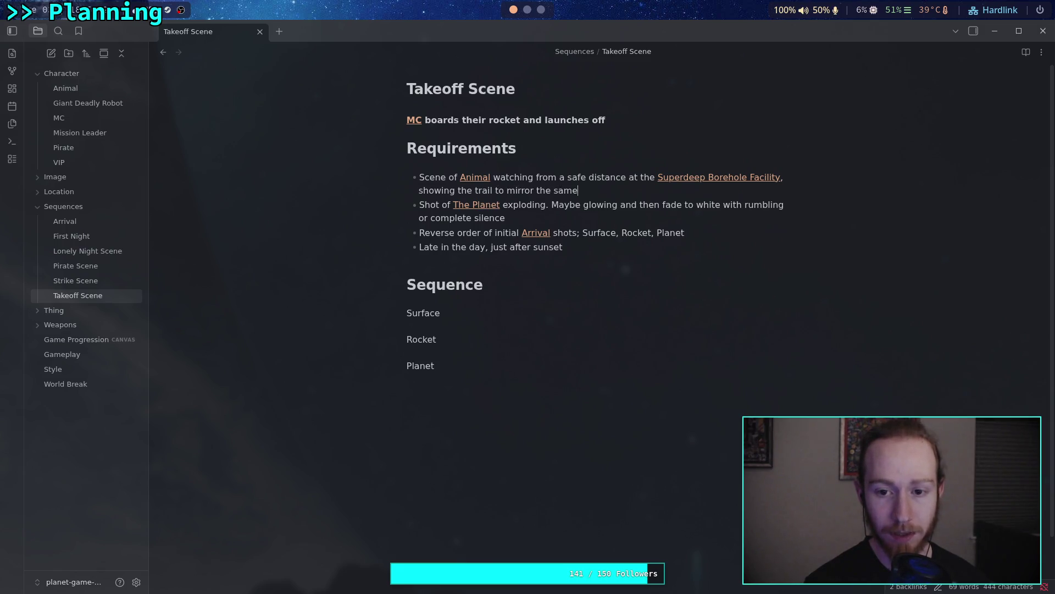
pyautogui.write('shot from the openen')
pyautogui.press('BackSpace')
pyautogui.press('BackSpace')
pyautogui.write('ing')
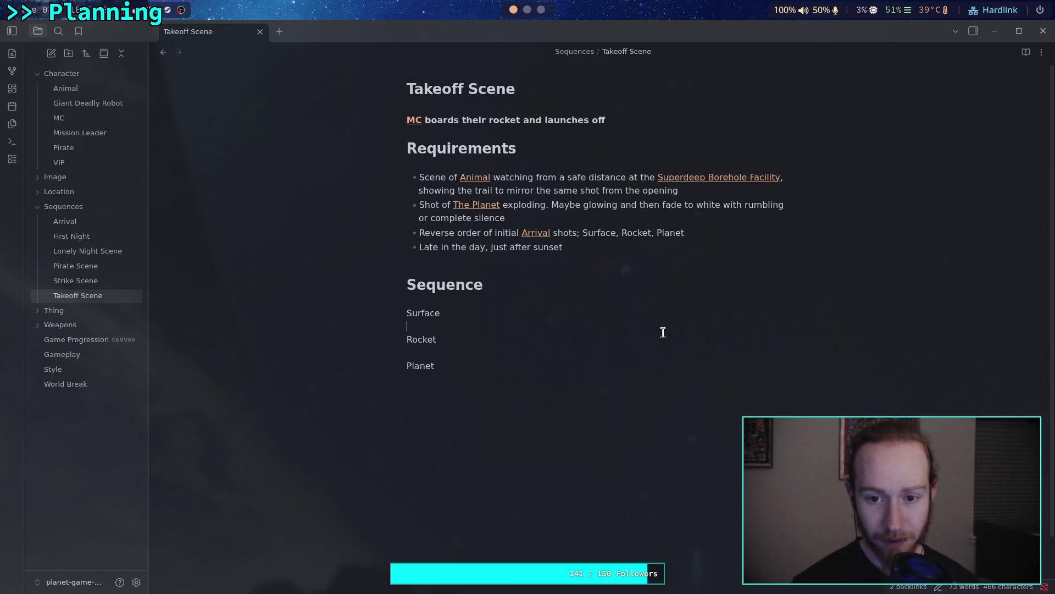
pyautogui.moveTo(467, 370); pyautogui.dragTo(361, 319)
pyautogui.press('BackSpace')
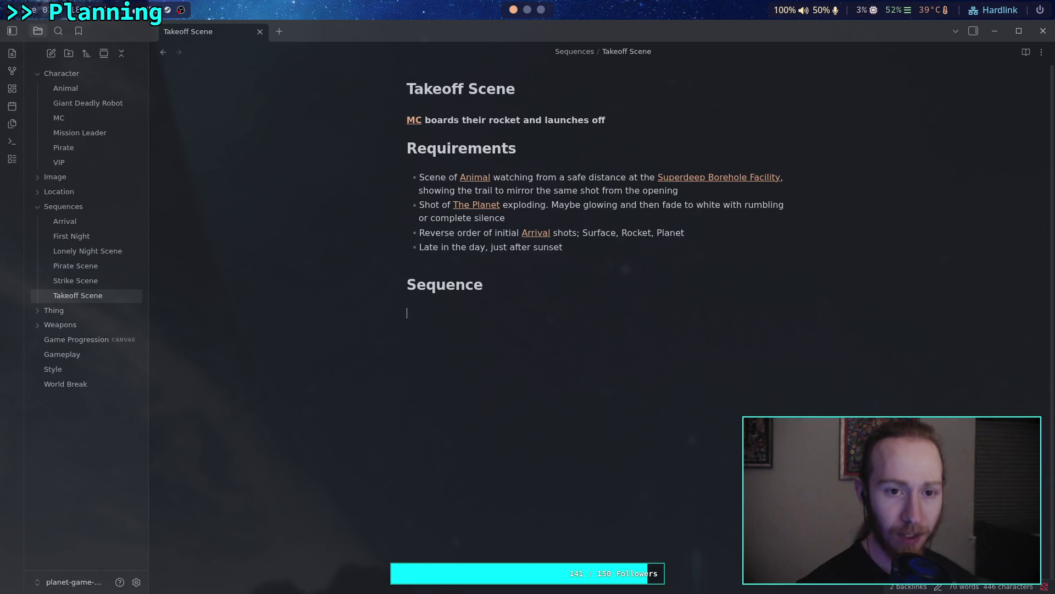
# In the terminal, check the vault's git status and stage all changes with git add
pyautogui.click(527, 9)
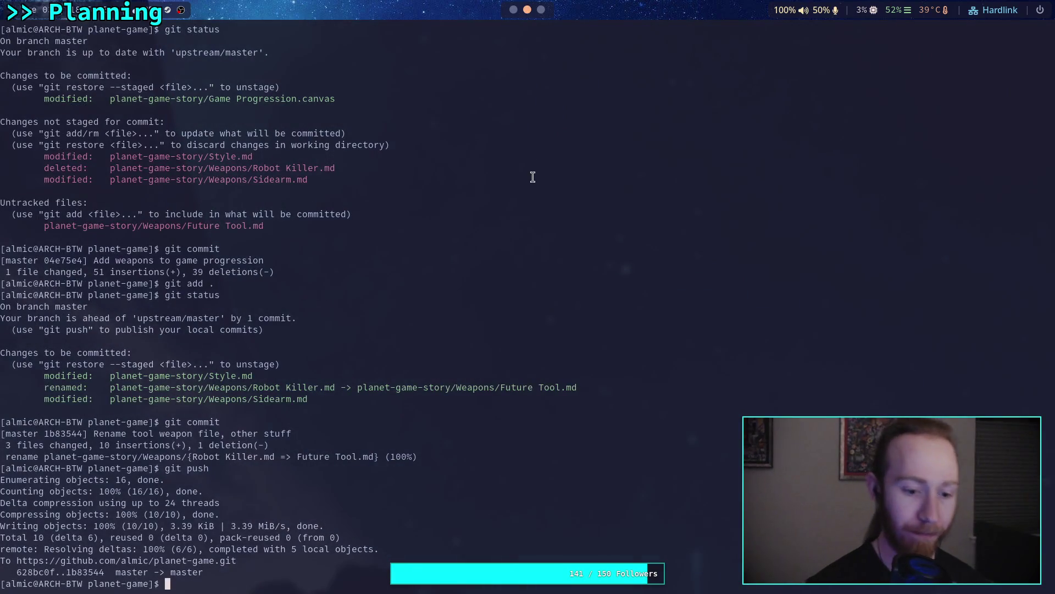
pyautogui.write('f')
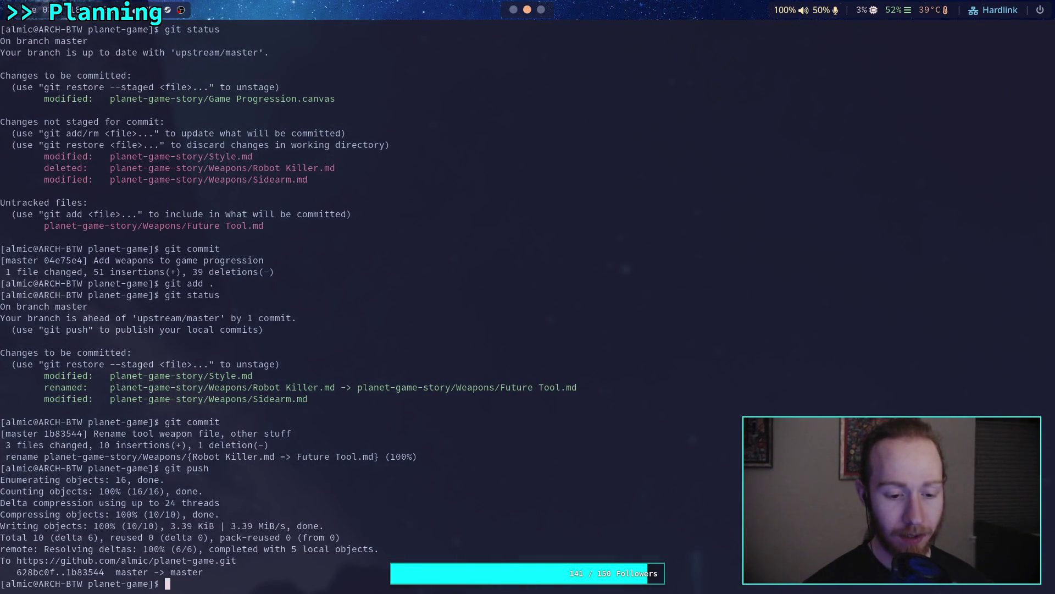
pyautogui.press('BackSpace')
pyautogui.write('git status')
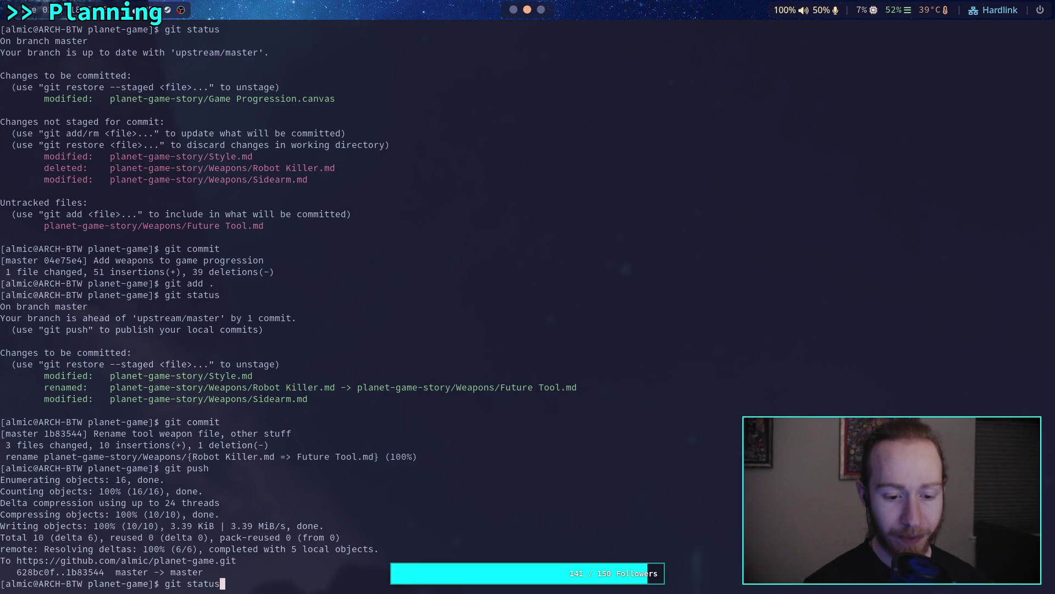
pyautogui.press('Return')
pyautogui.write('git a')
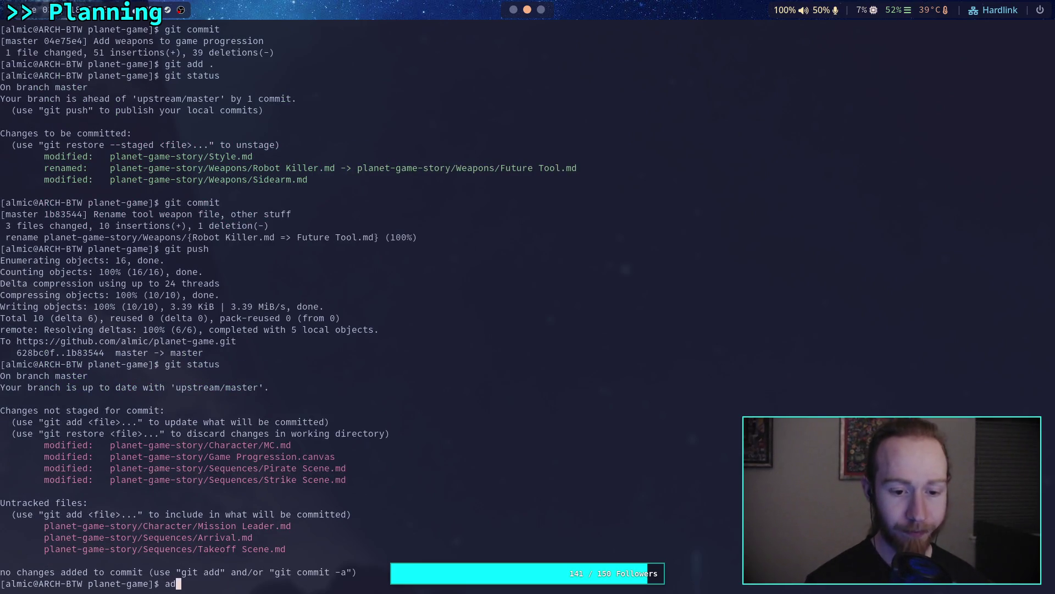
pyautogui.write('dd .')
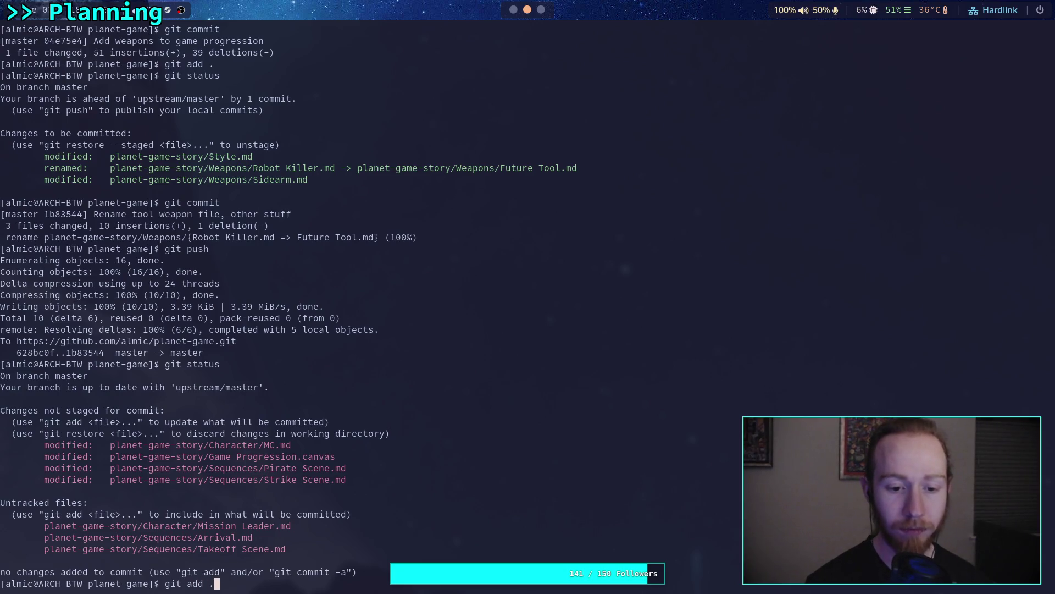
pyautogui.press('Return')
# Page through git diff --staged to the Pirate, Strike and Takeoff Scene diffs, then return to Obsidian
pyautogui.write('git diff --staged')
pyautogui.press('Return')
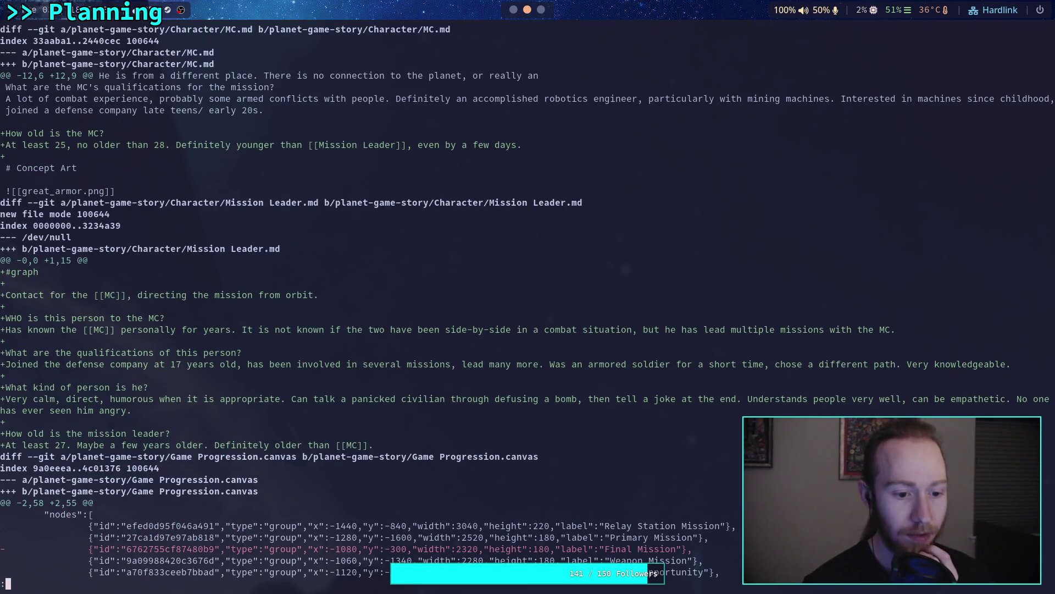
pyautogui.press('space')
pyautogui.press('space')
pyautogui.press('space')
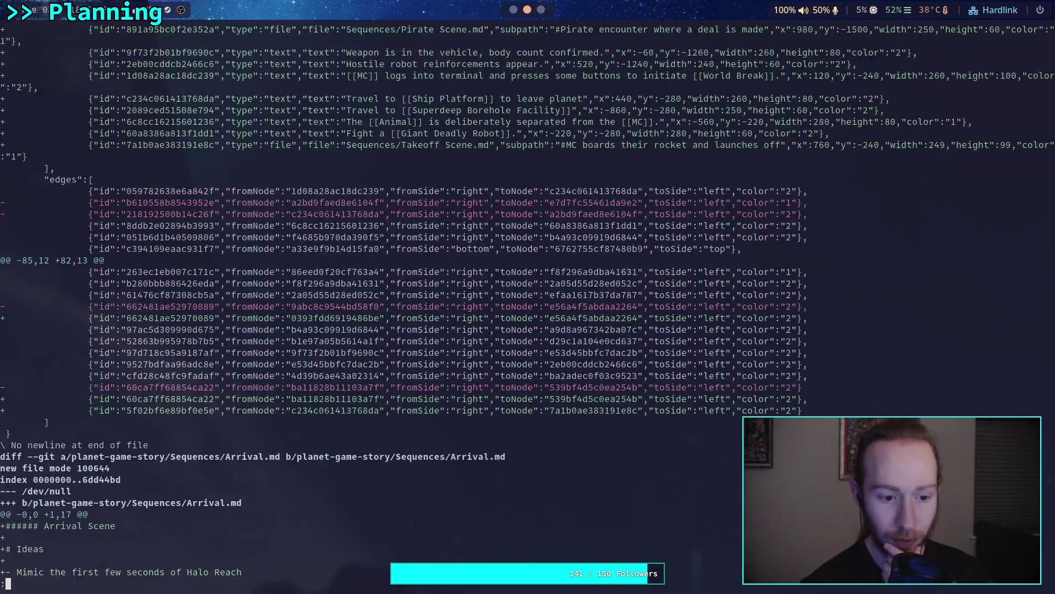
pyautogui.press('q')
pyautogui.press('space')
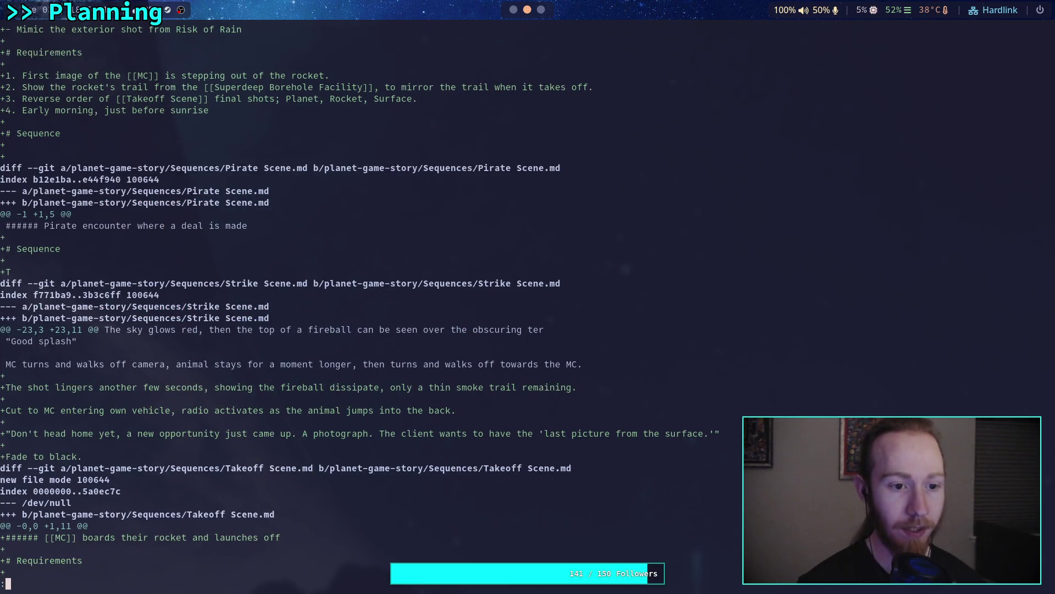
pyautogui.press('q')
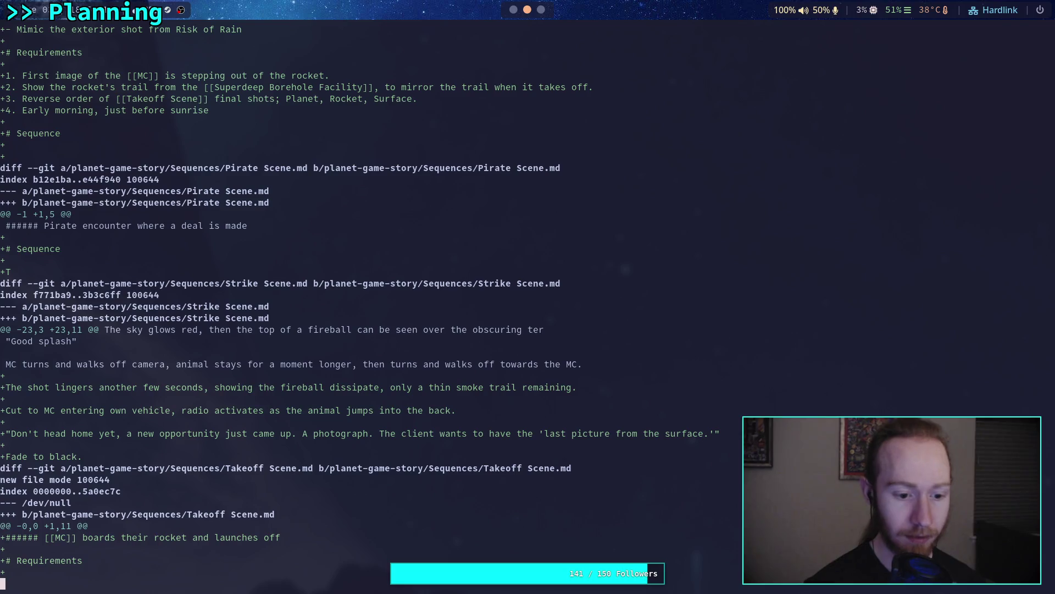
pyautogui.press('super+1')
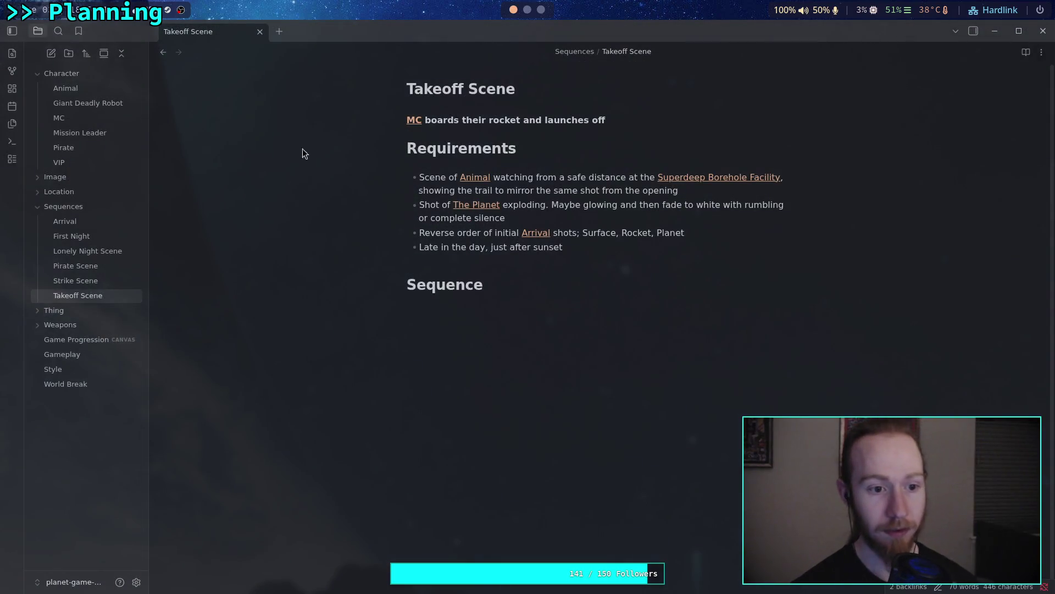
# Remove the blank line under the Arrival note's Sequence heading, return to Takeoff Scene, and collapse the Thing folder
pyautogui.click(94, 220)
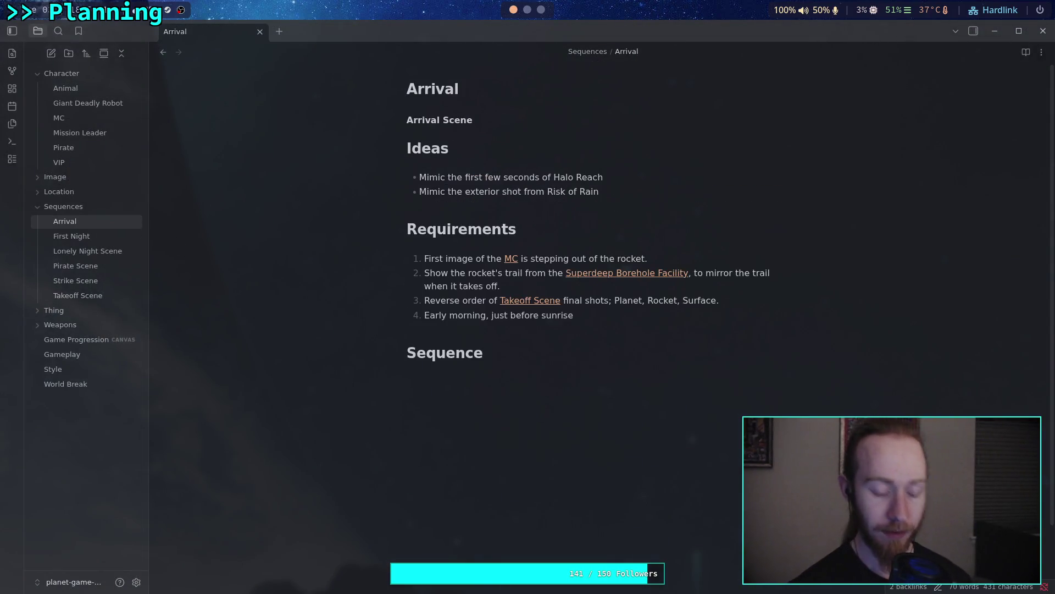
pyautogui.press('BackSpace')
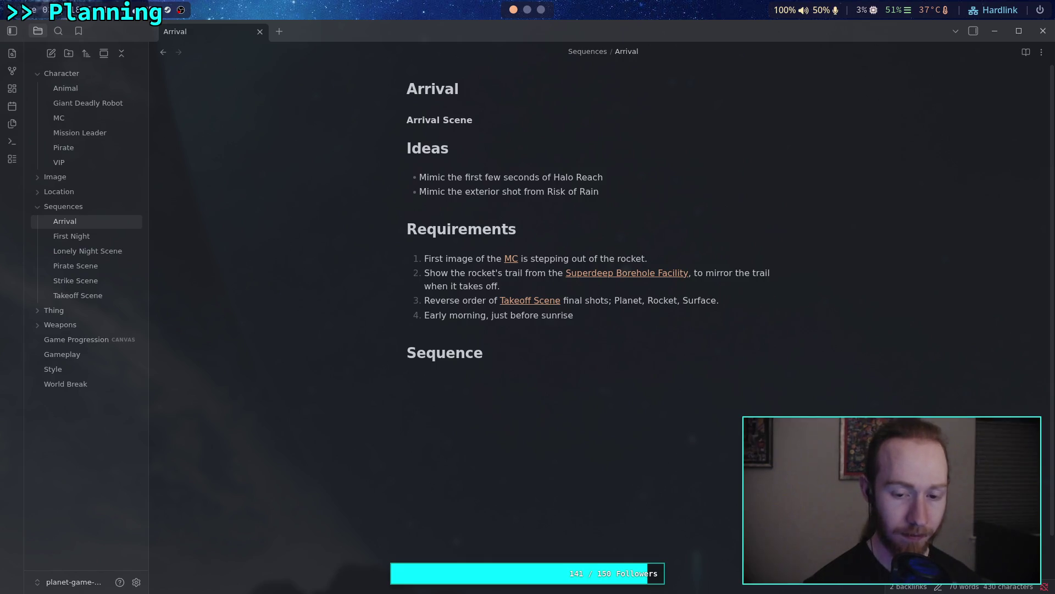
pyautogui.click(89, 308)
pyautogui.click(103, 301)
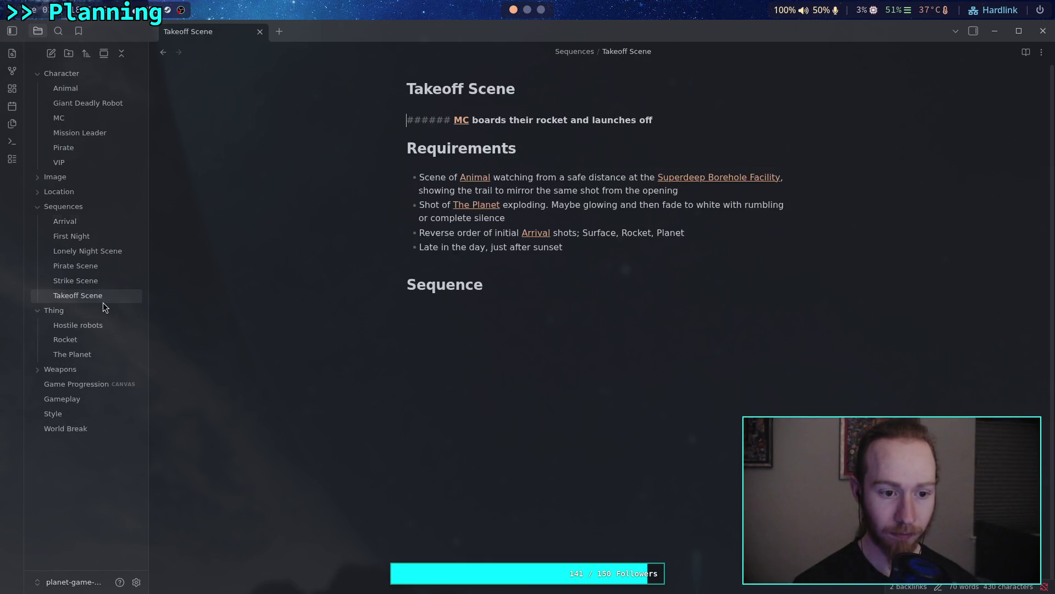
pyautogui.click(36, 309)
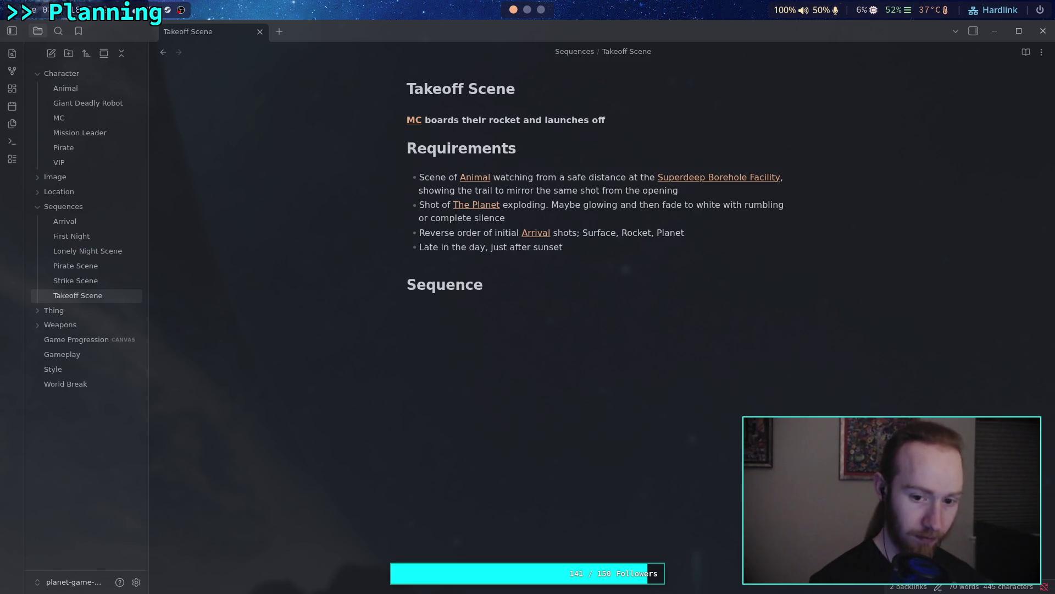
# Re-stage all changes, page the staged diff to the end of Takeoff Scene, then run git status
pyautogui.press('super+2')
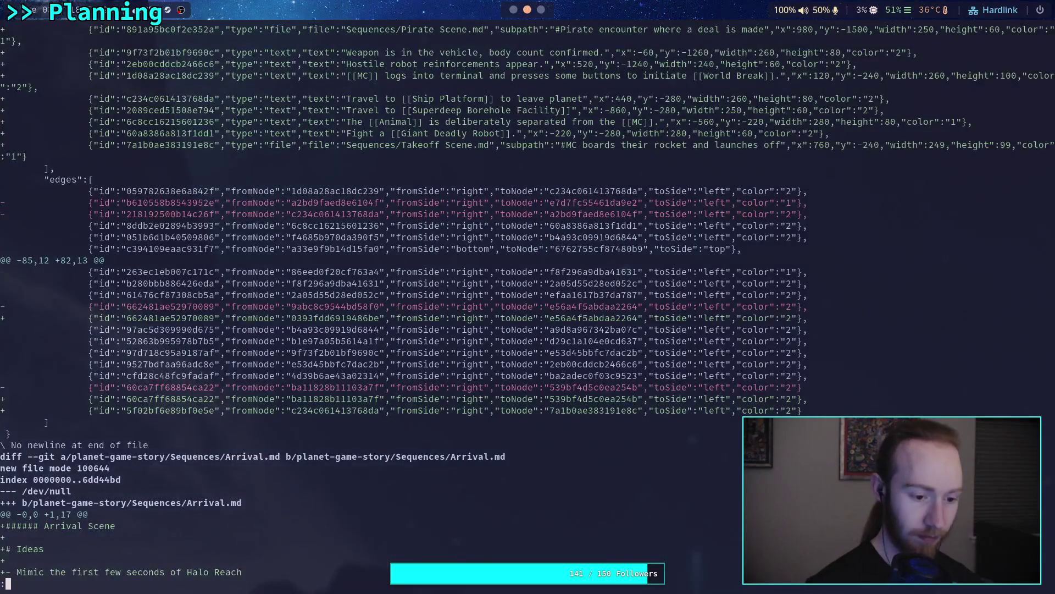
pyautogui.press('q')
pyautogui.press('Up')
pyautogui.press('Up')
pyautogui.press('Return')
pyautogui.press('Up')
pyautogui.press('Up')
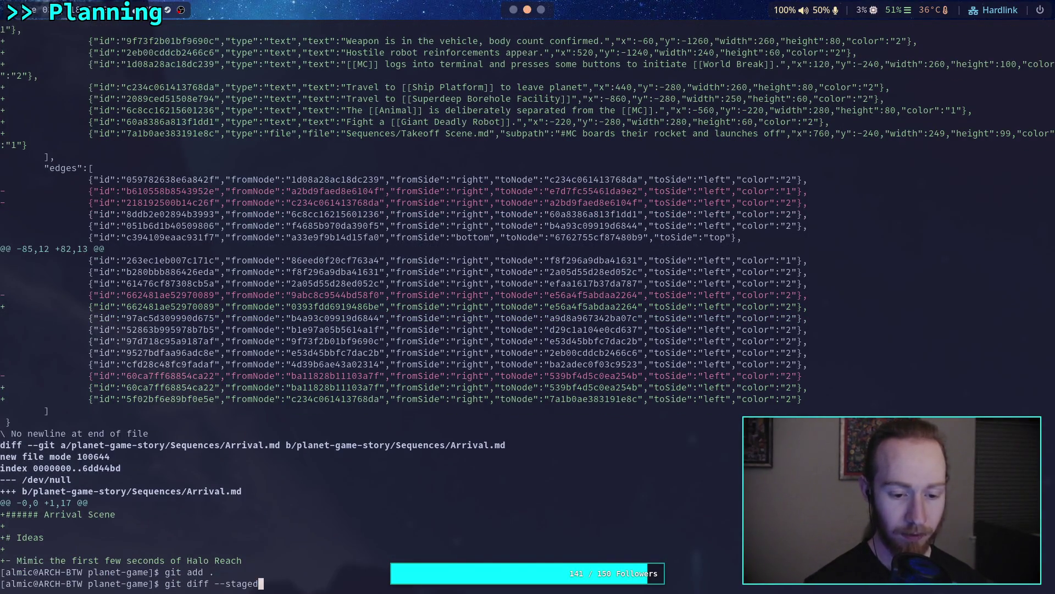
pyautogui.press('Return')
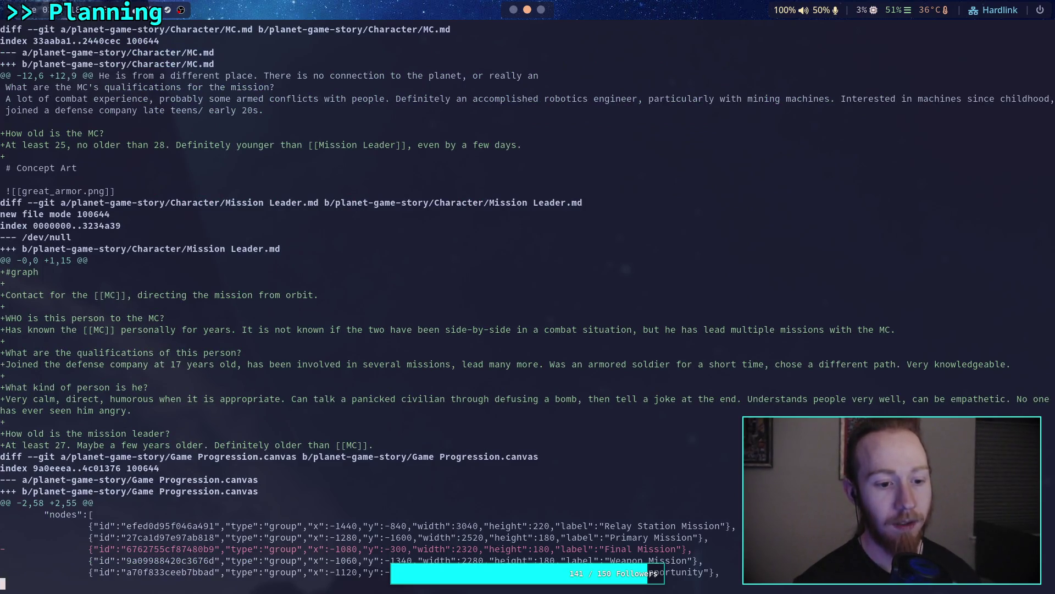
pyautogui.press('space')
pyautogui.press('space')
pyautogui.press('space')
pyautogui.press('space')
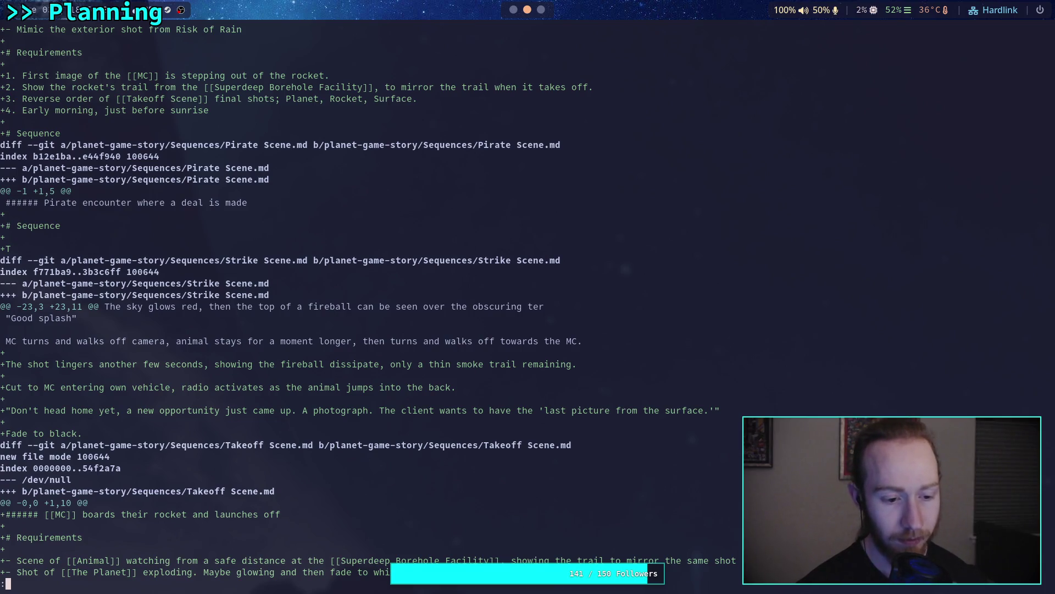
pyautogui.press('space')
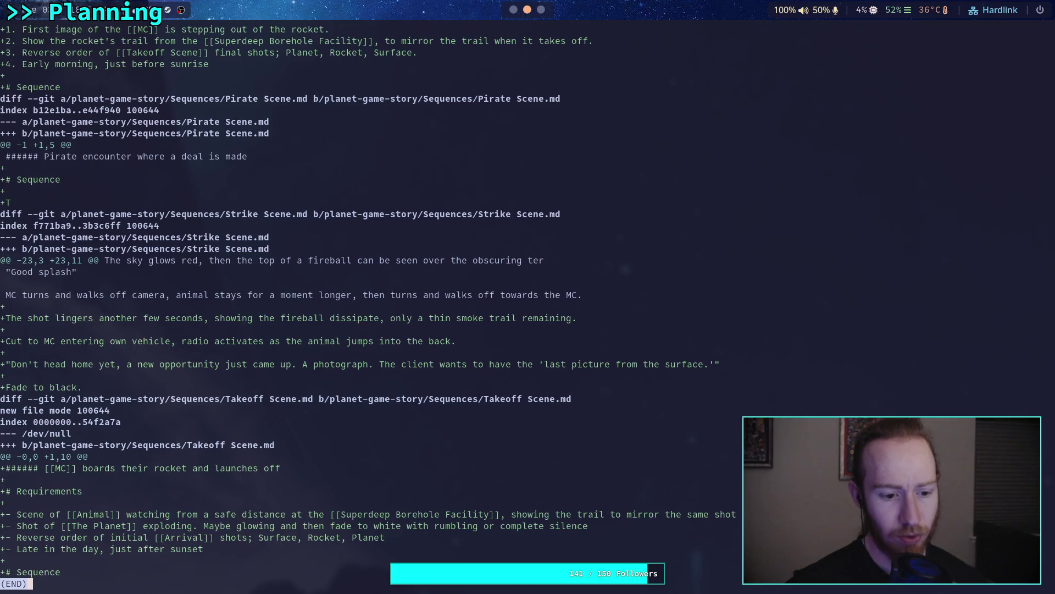
pyautogui.write('qgit status')
pyautogui.press('Return')
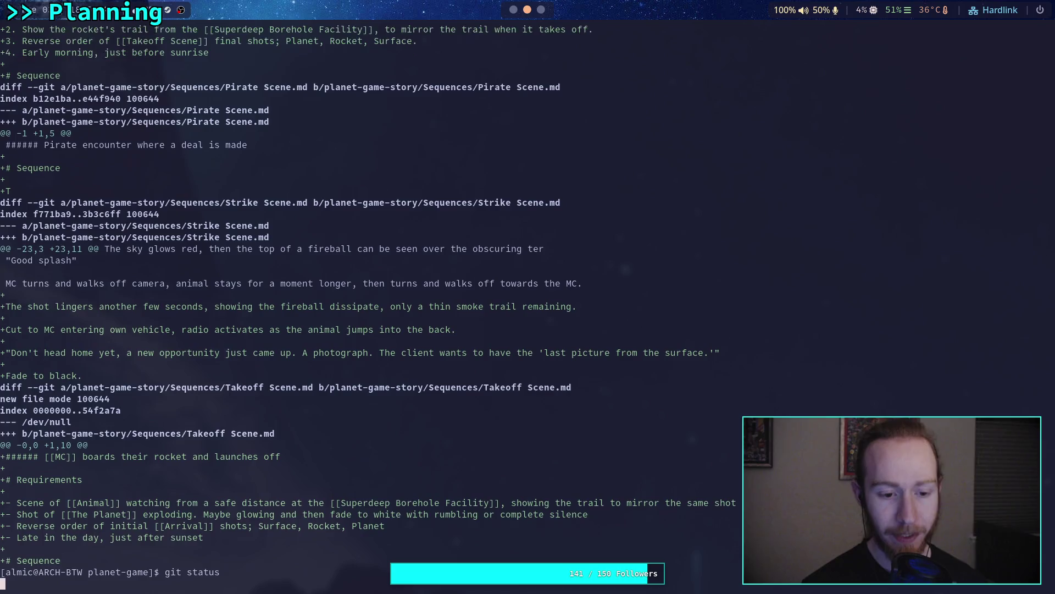
# Start git commit and enter the summary 'Work on some sequences, Mission Leader character'
pyautogui.write('git commit')
pyautogui.press('Return')
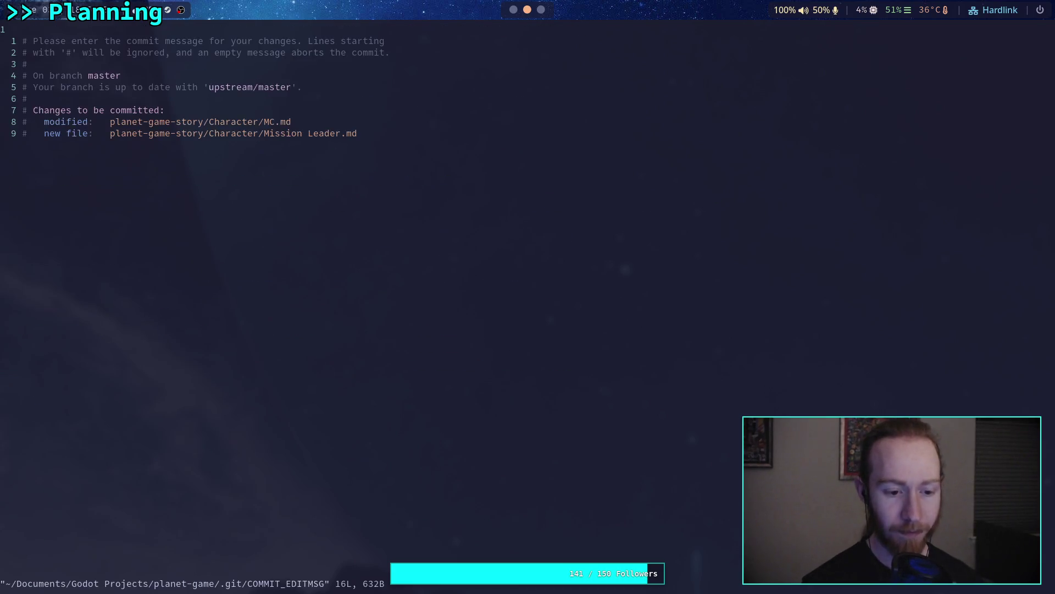
pyautogui.write('iWork on ')
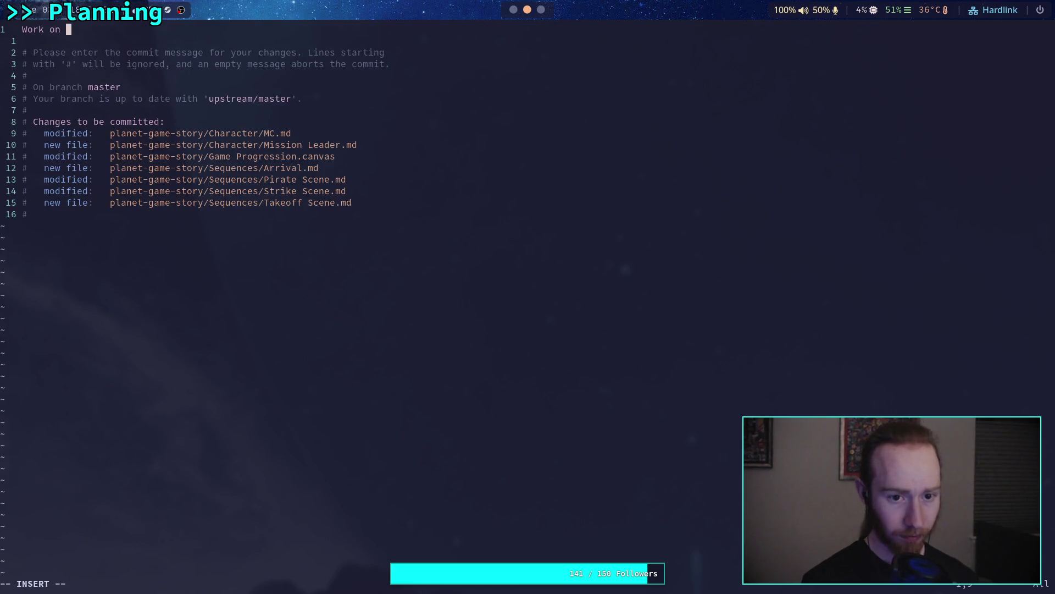
pyautogui.write('so')
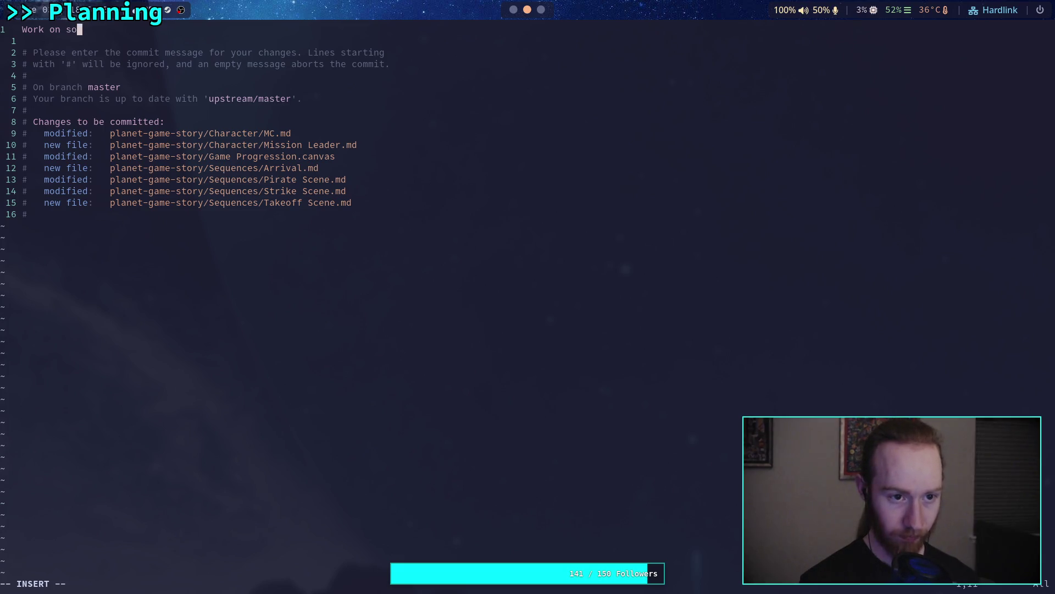
pyautogui.write('me sequences')
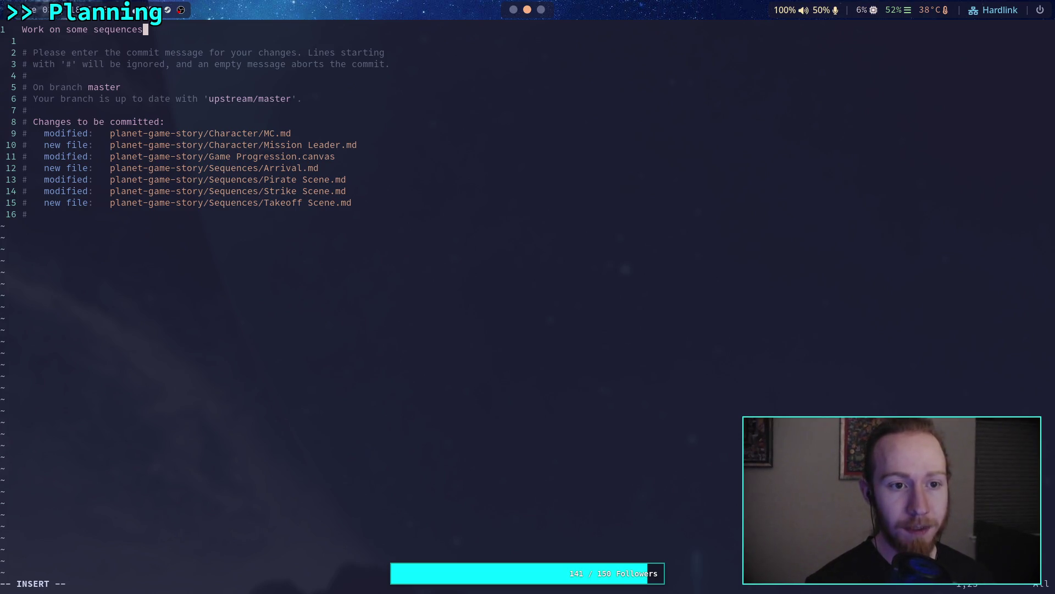
pyautogui.write(', Mission Lead')
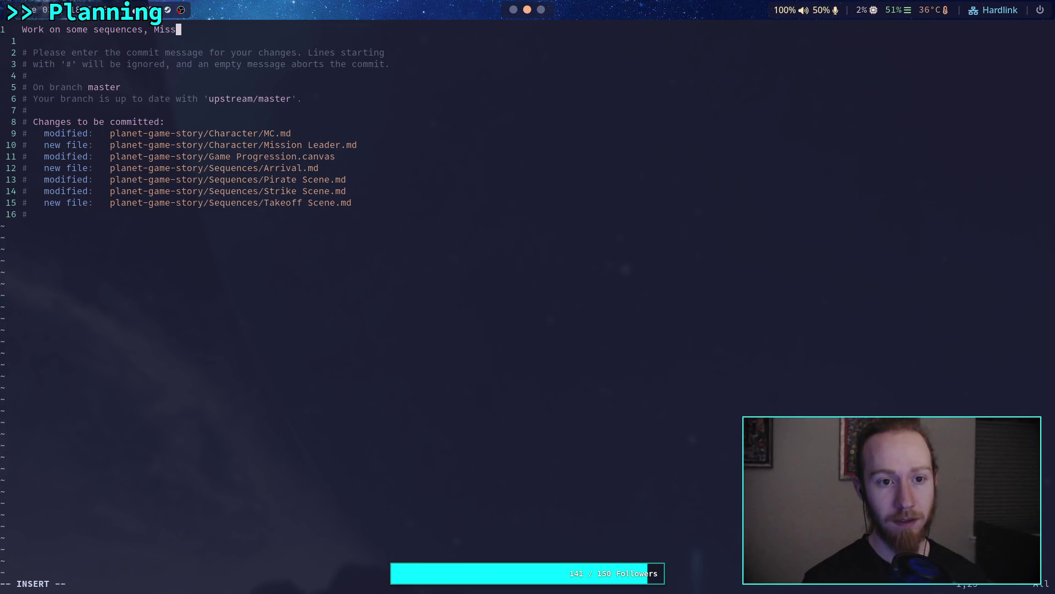
pyautogui.write('er character')
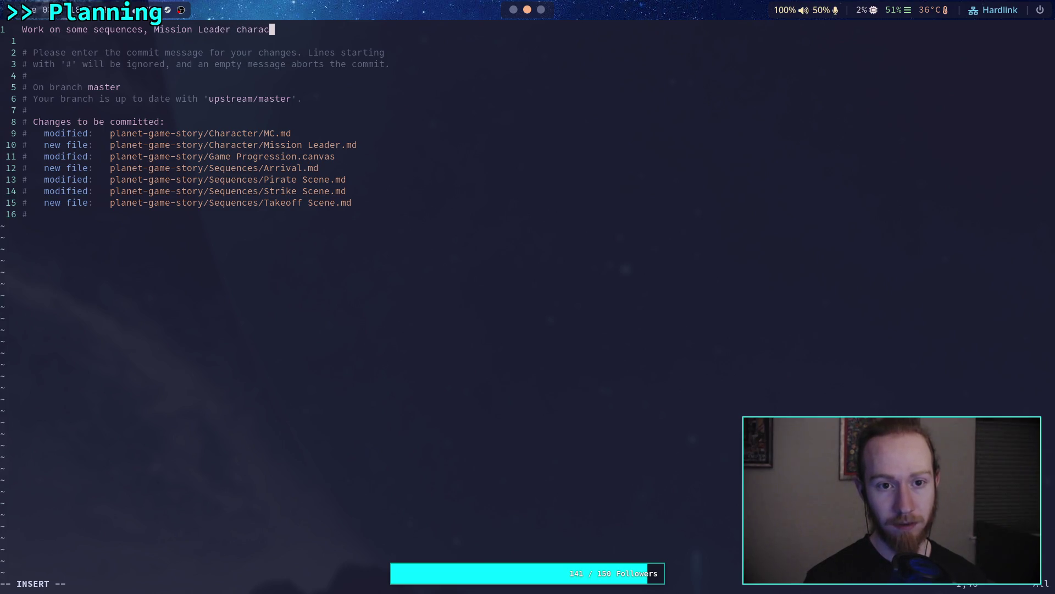
pyautogui.press('Escape')
# Add the detail line '- Also added age detail to MC' and save the message with :wq
pyautogui.press('o')
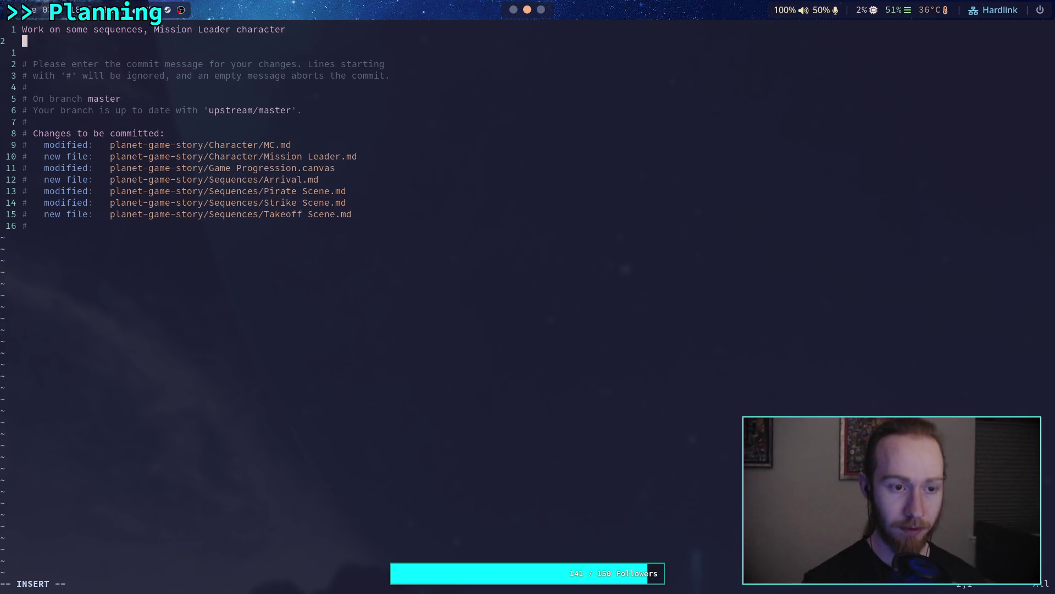
pyautogui.press('Return')
pyautogui.write('- Also added ')
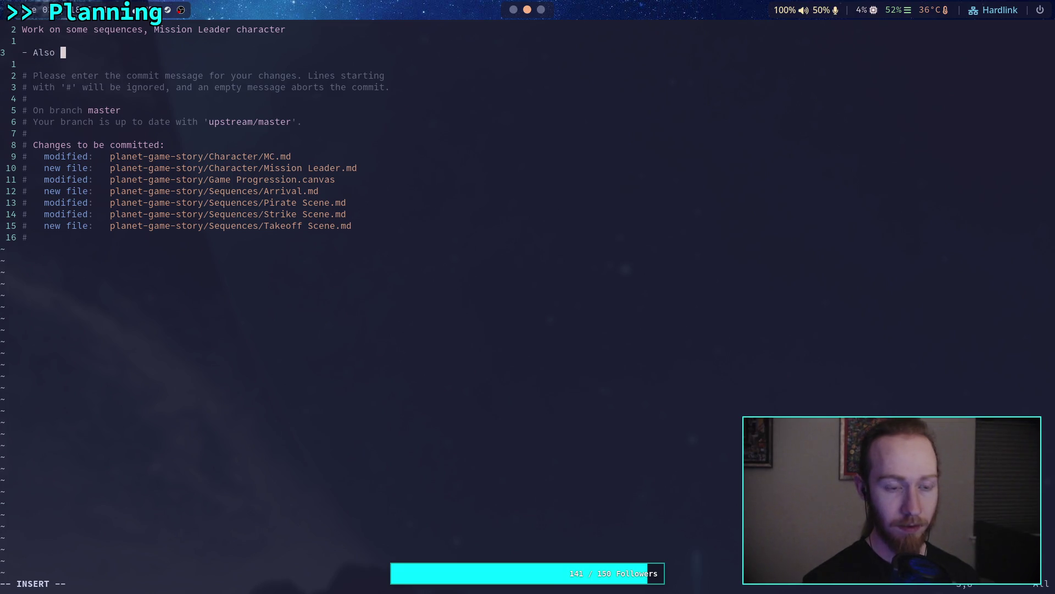
pyautogui.write('age')
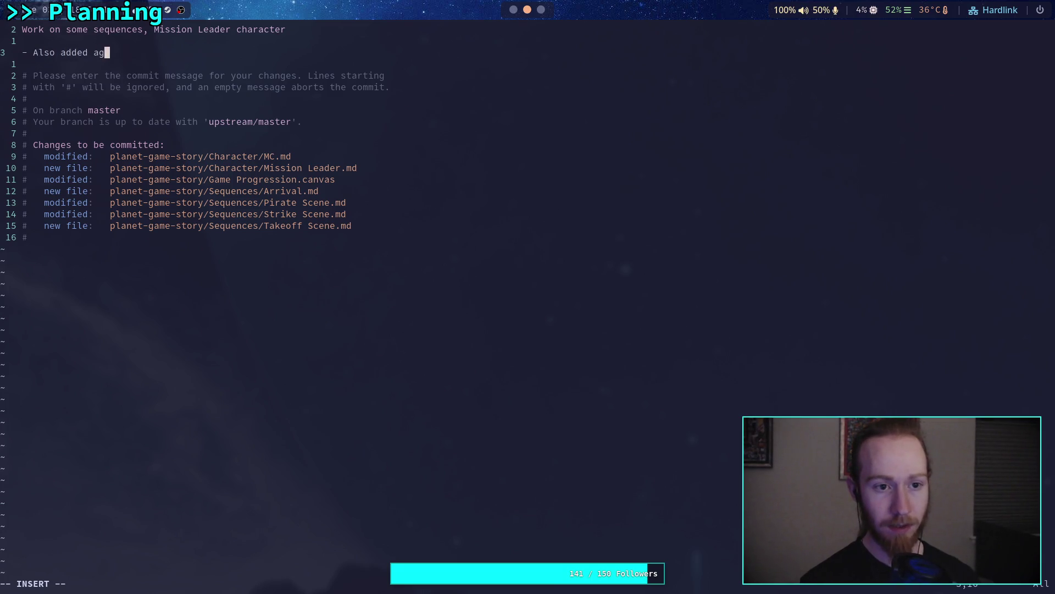
pyautogui.press('BackSpace')
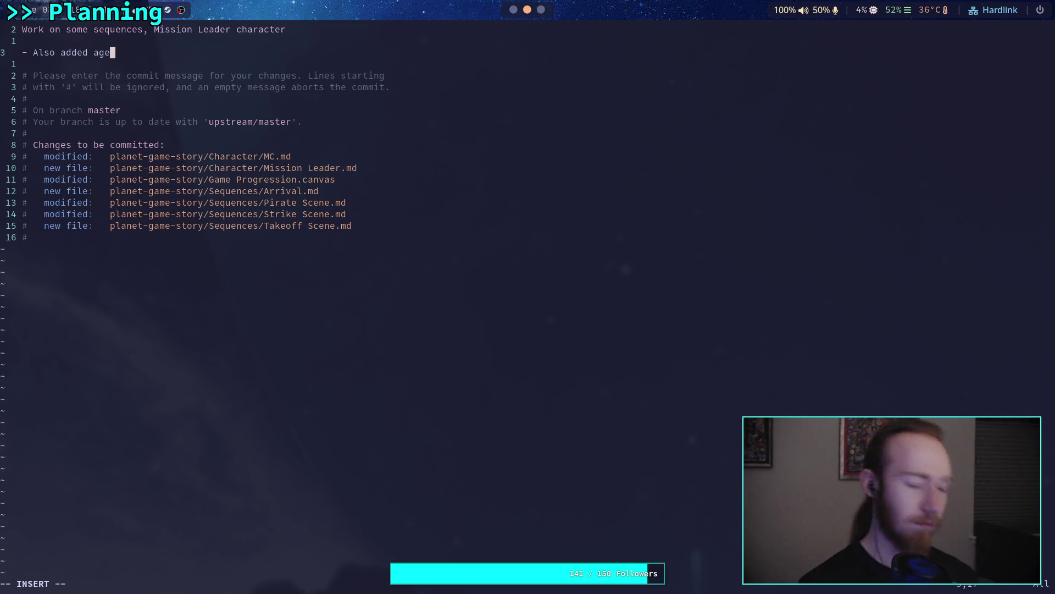
pyautogui.write(' detail to ')
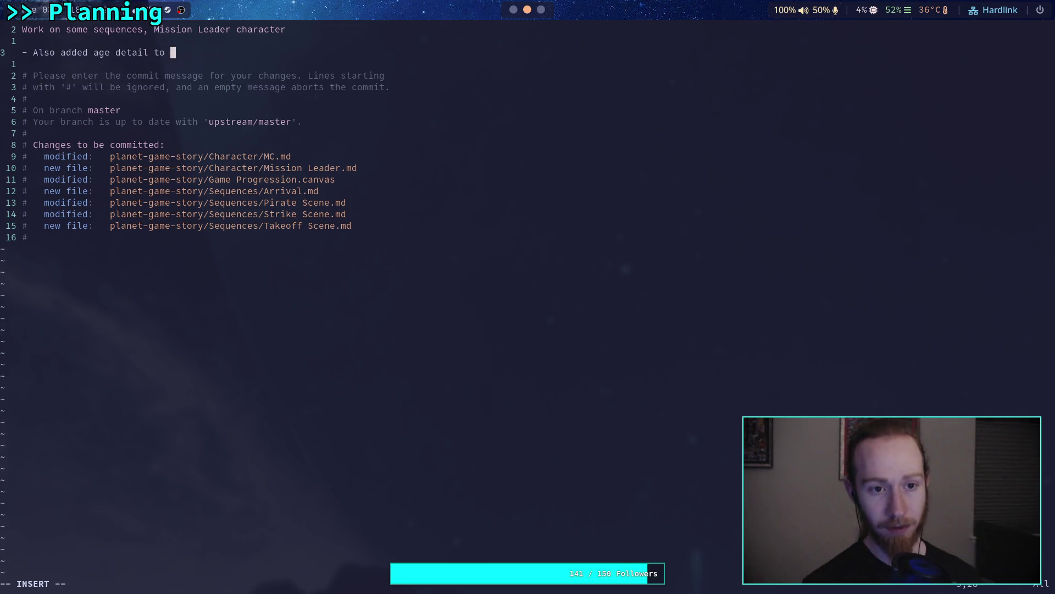
pyautogui.write('MC')
pyautogui.press('Escape')
pyautogui.write(':wq')
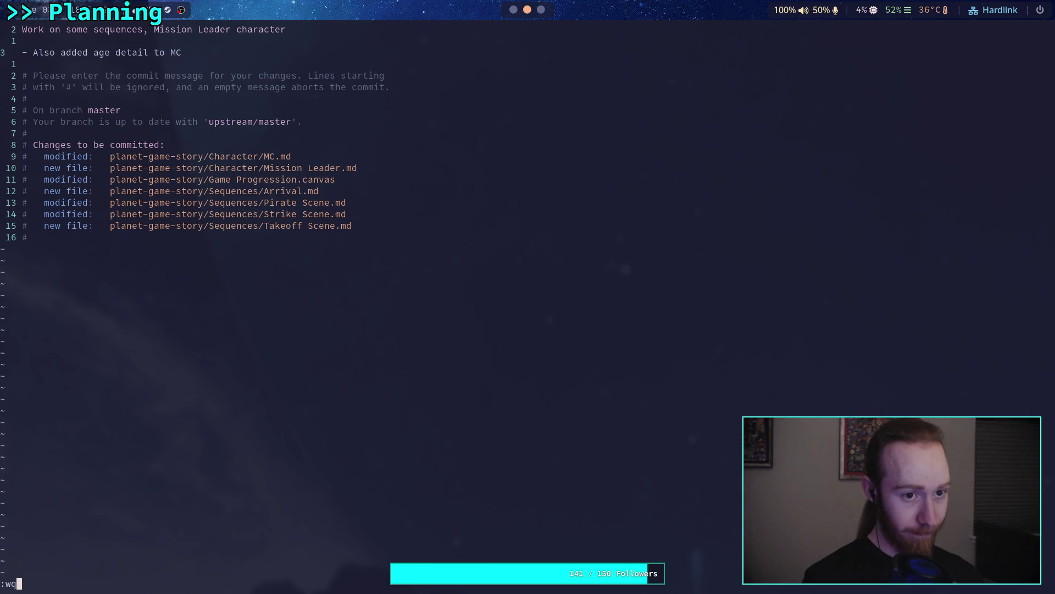
pyautogui.press('Return')
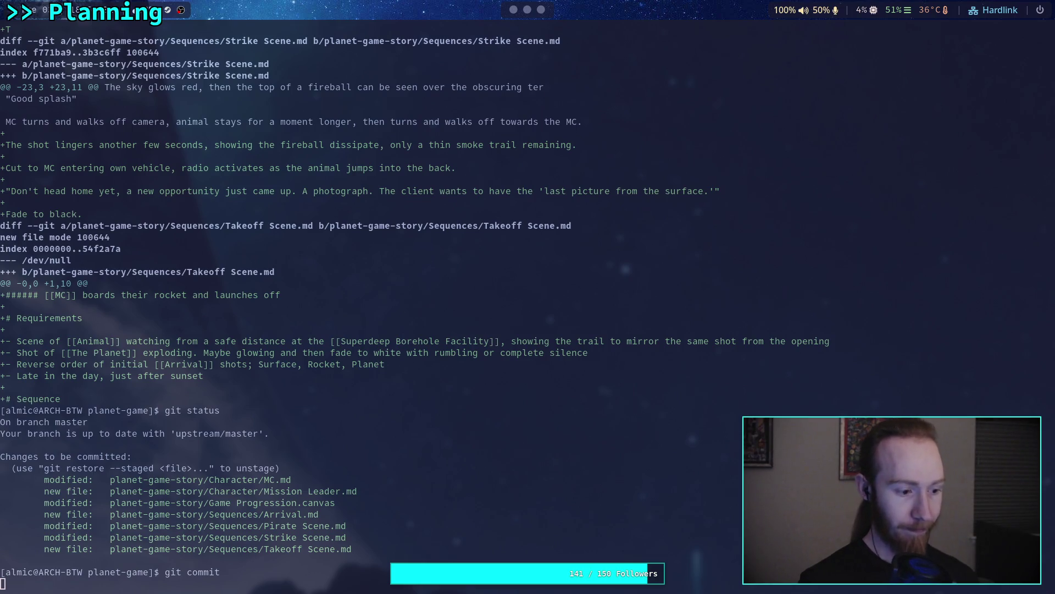
# Push the new commit to the upstream repository with git push
pyautogui.write('git push')
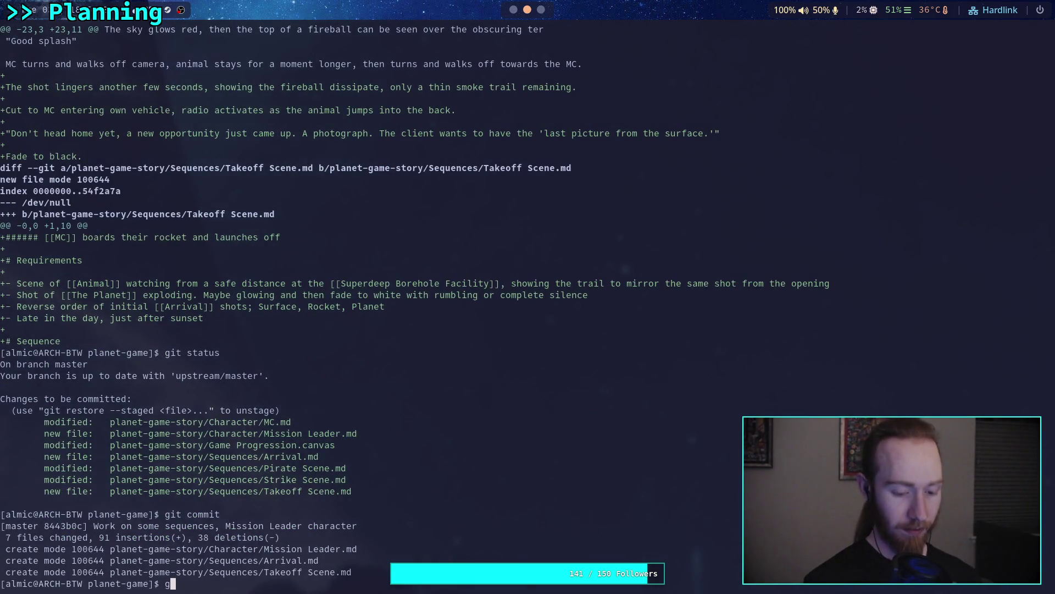
pyautogui.press('Return')
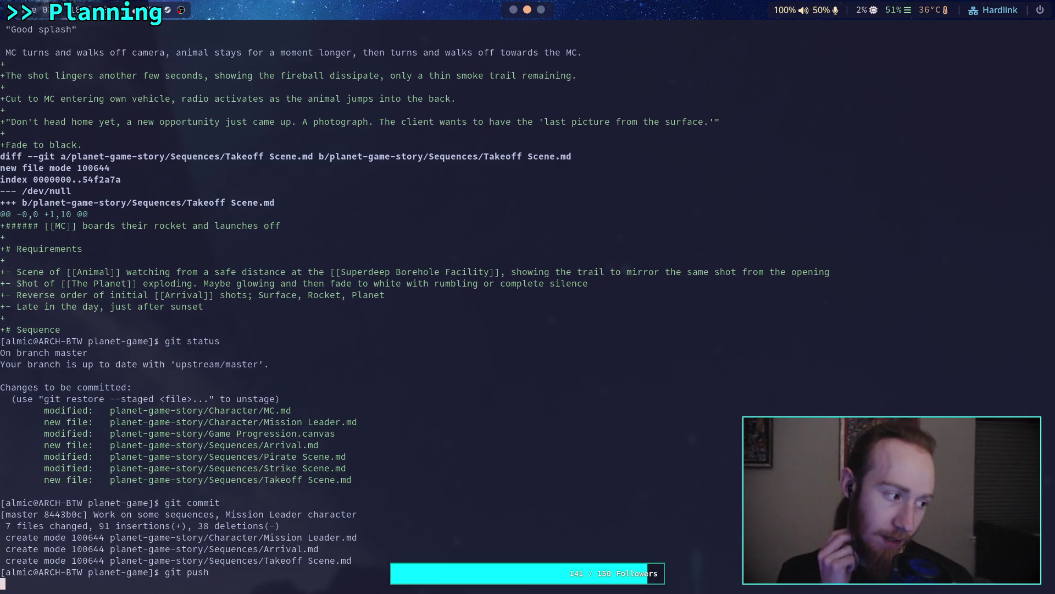